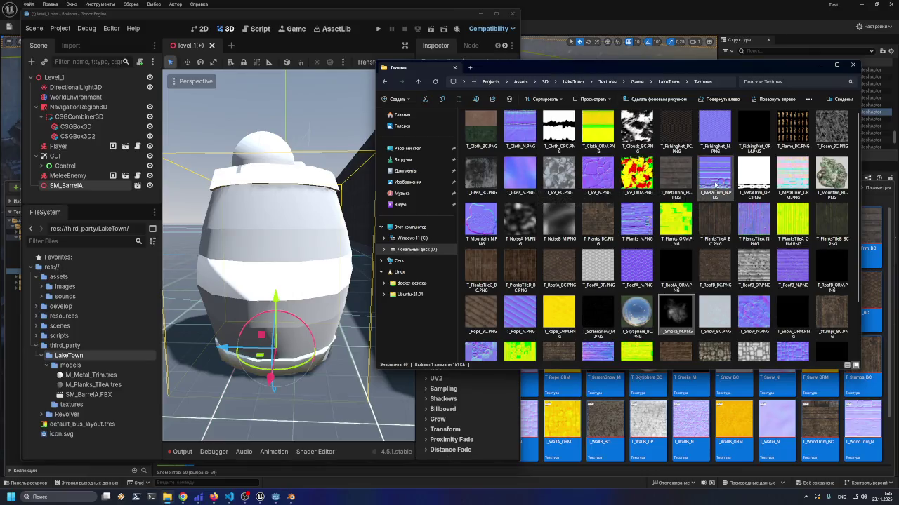
Drag the four T_MetalTrim PNGs from Explorer into Godot's textures folder to import them
left_click(675, 178)
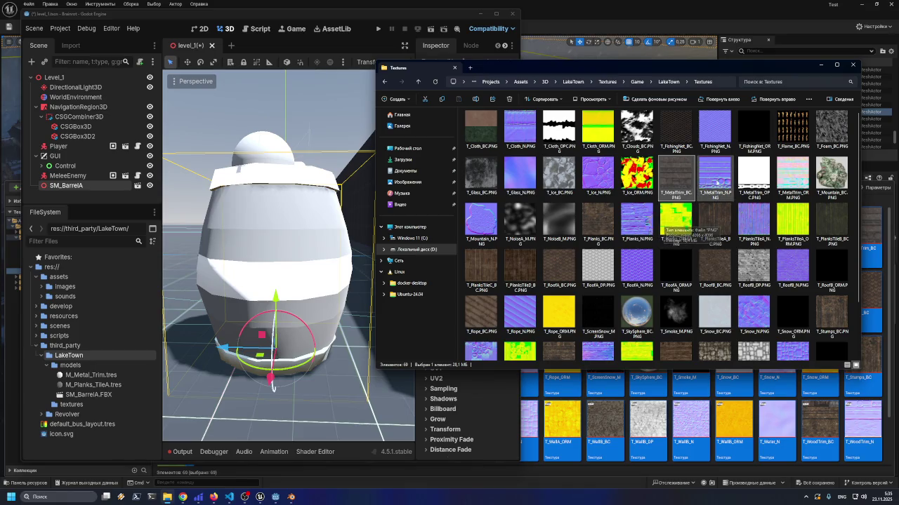
left_click(786, 181)
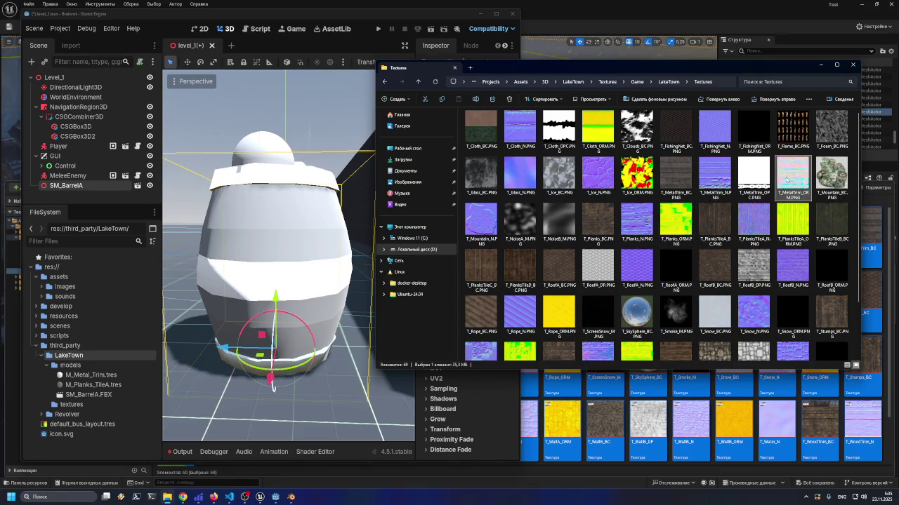
left_click(679, 181, "shift")
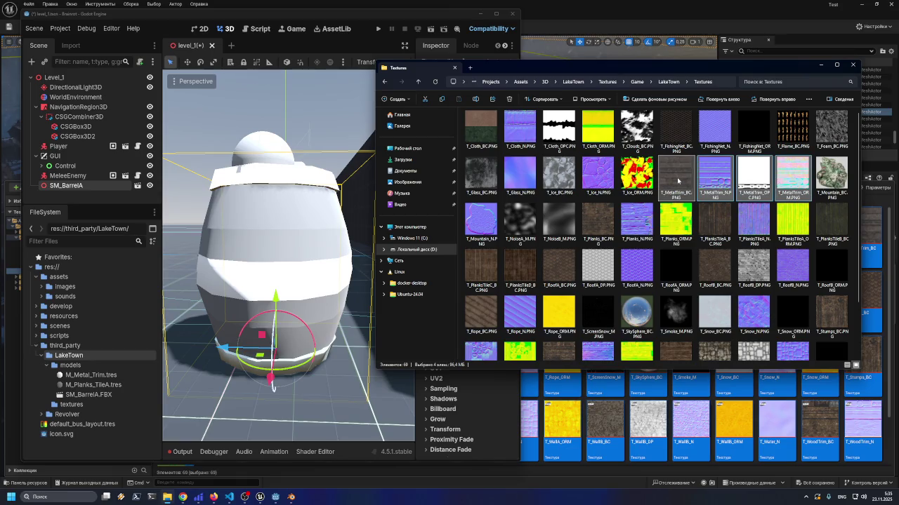
mouse_move(678, 181)
left_mouse_down()
mouse_move(87, 389)
mouse_move(69, 406)
left_mouse_up()
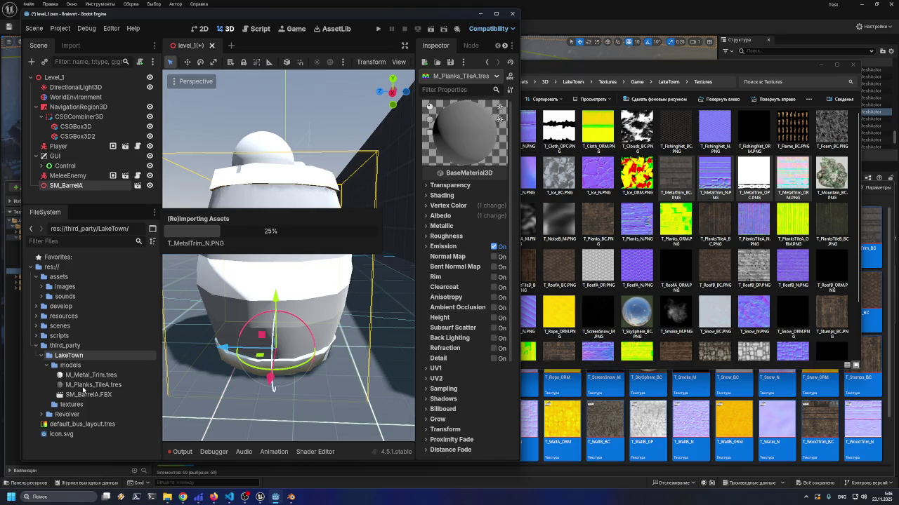
left_click(638, 219)
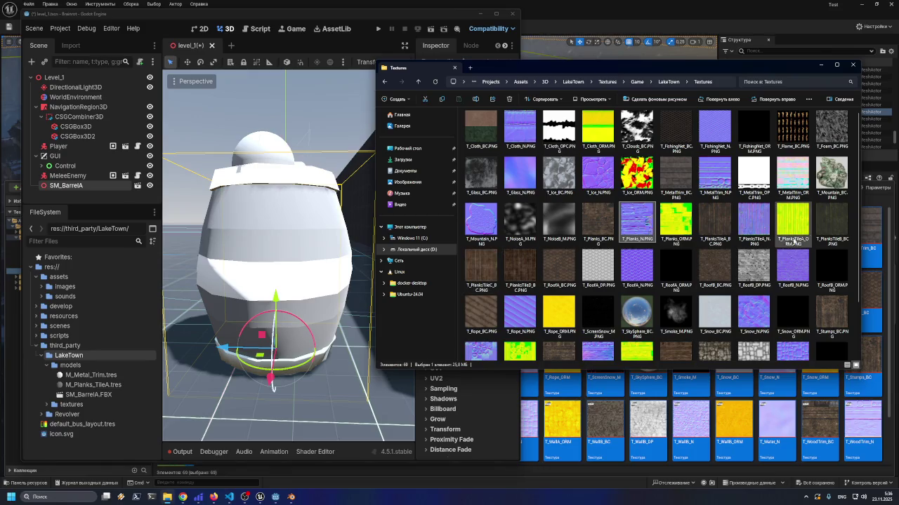
Import T_PlanksTileA_BC, _N and _ORM into the textures folder and expand it
left_click(751, 221)
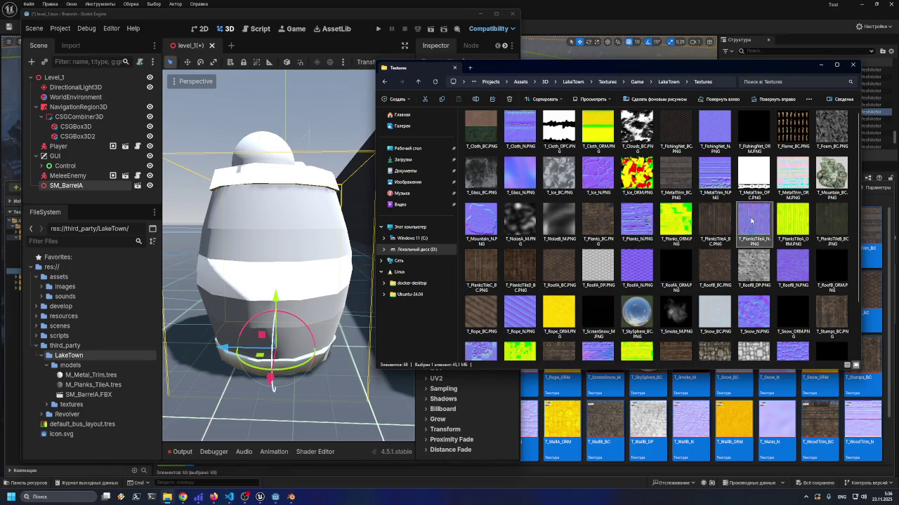
left_click(718, 222)
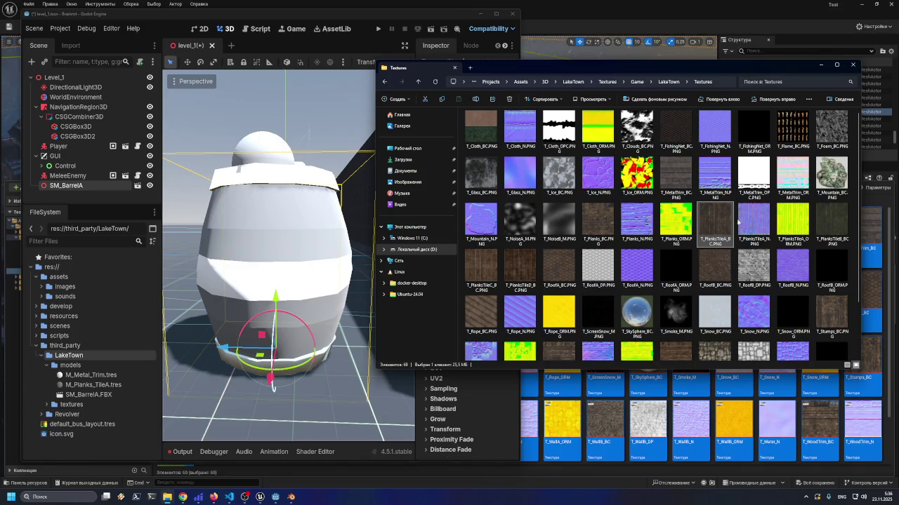
left_click(794, 218, "shift")
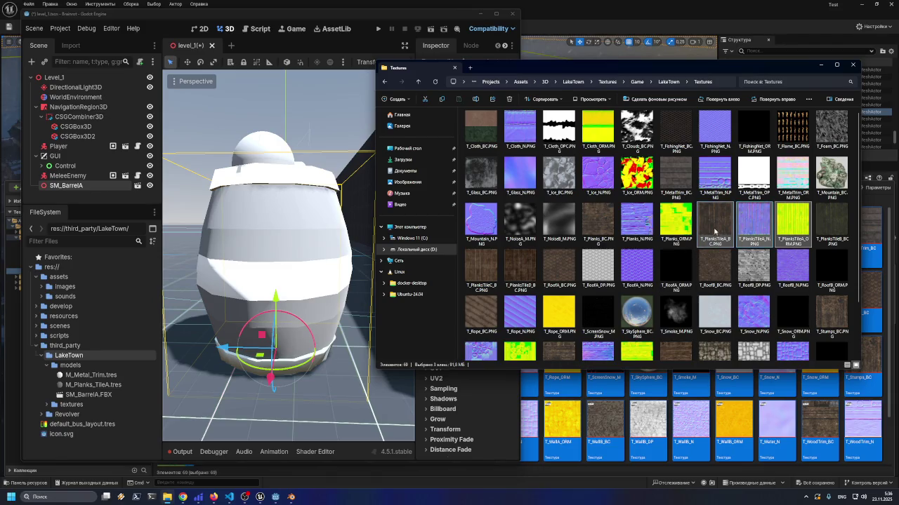
mouse_move(715, 219)
left_mouse_down()
mouse_move(54, 411)
mouse_move(63, 407)
left_mouse_up()
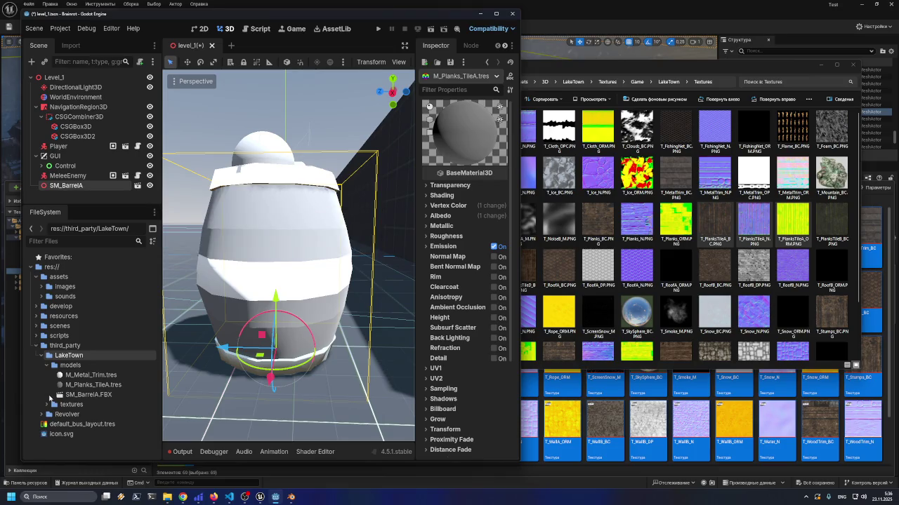
left_click(47, 404)
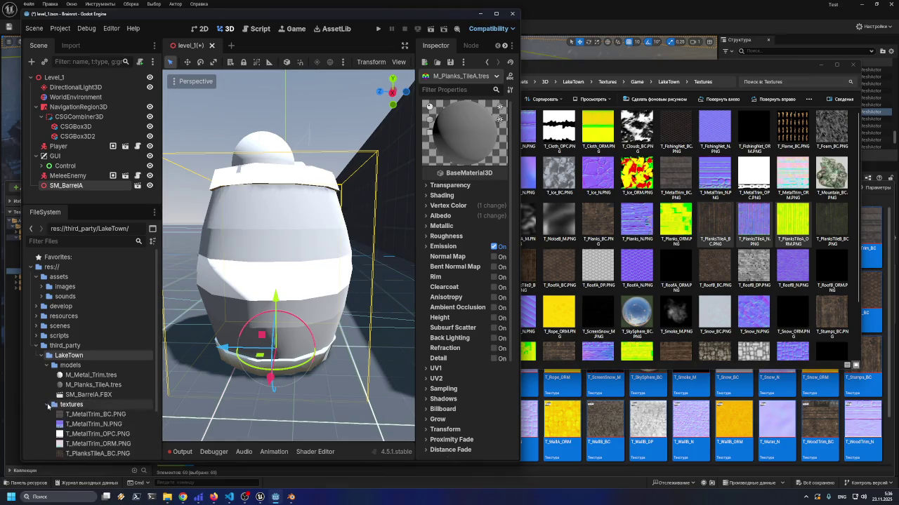
Select M_Metal_Trim.tres and widen the Godot window and the Inspector panel
scroll(50, 400, "down", 3)
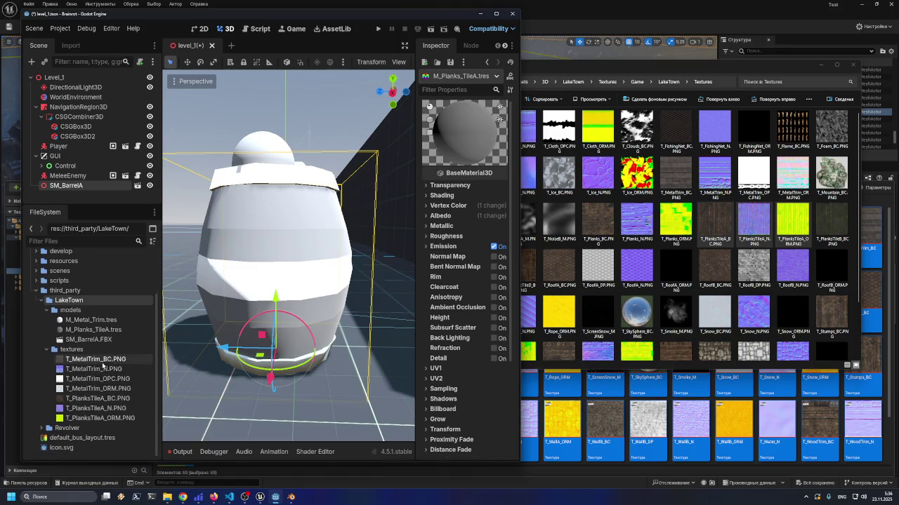
mouse_move(106, 365)
left_click(94, 320)
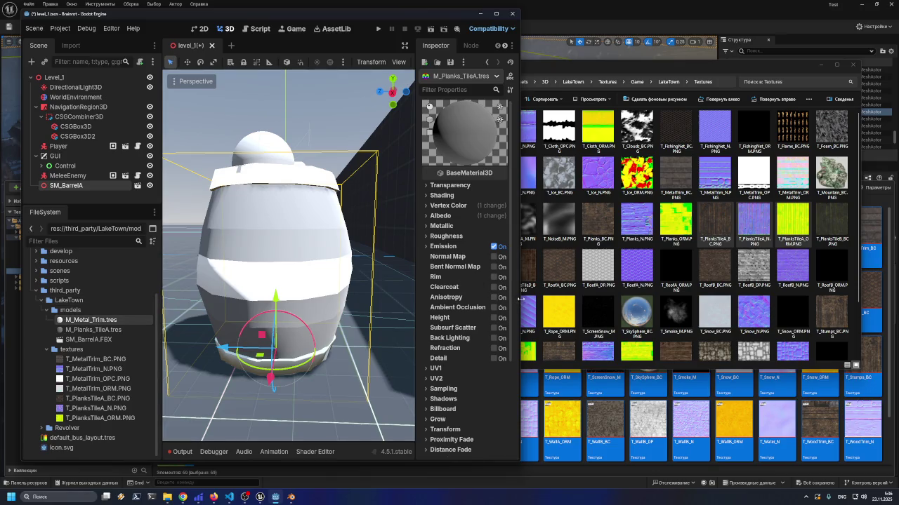
left_click_drag(521, 301, 608, 302)
left_click_drag(470, 271, 419, 271)
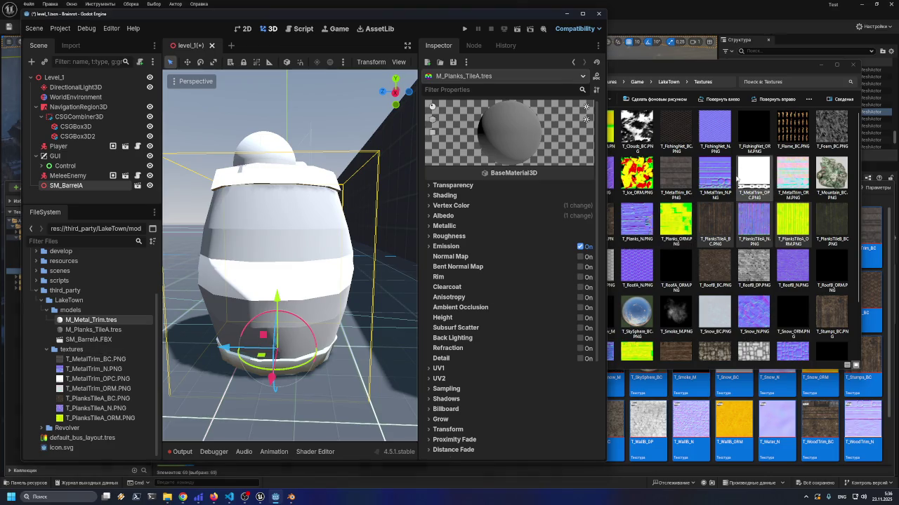
Reselect the MetalTrim and PlanksTileA textures in Explorer, then minimize the Explorer window
left_click(735, 177)
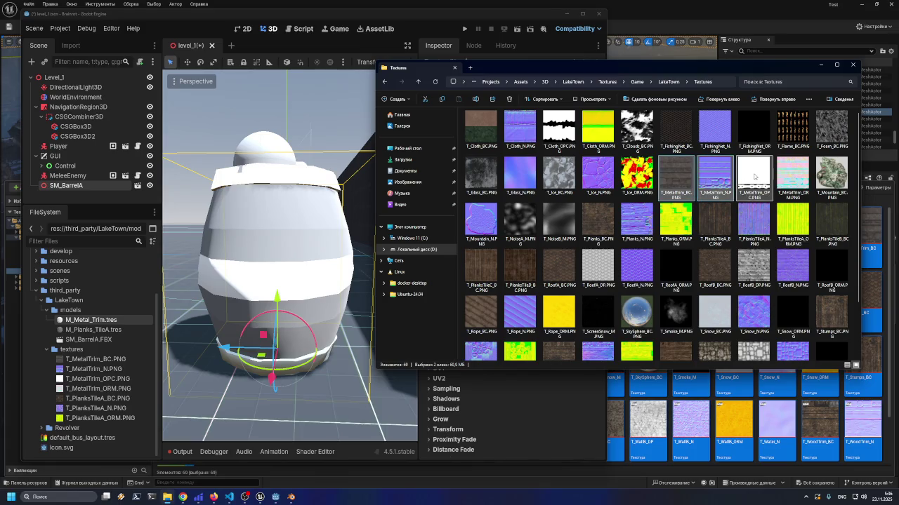
left_click(785, 177, "shift")
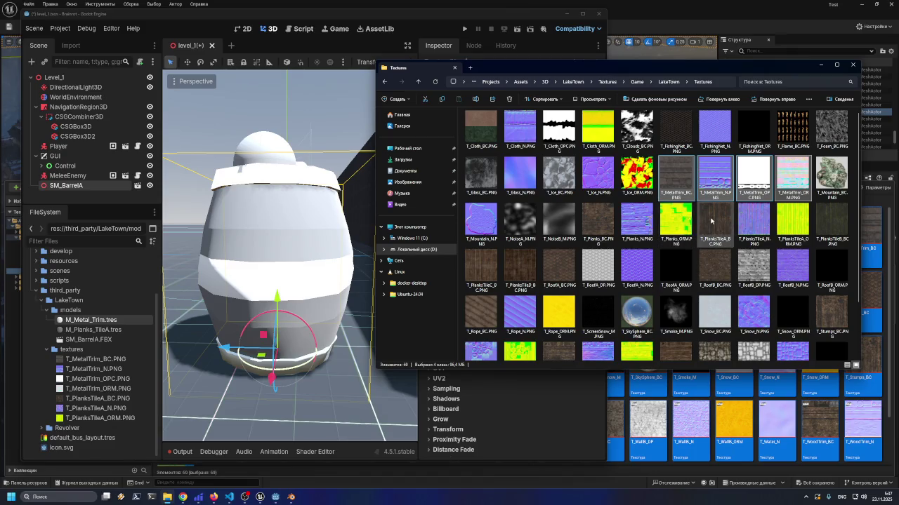
left_click(710, 221, "ctrl")
left_click(755, 219, "ctrl")
left_click(794, 220, "ctrl")
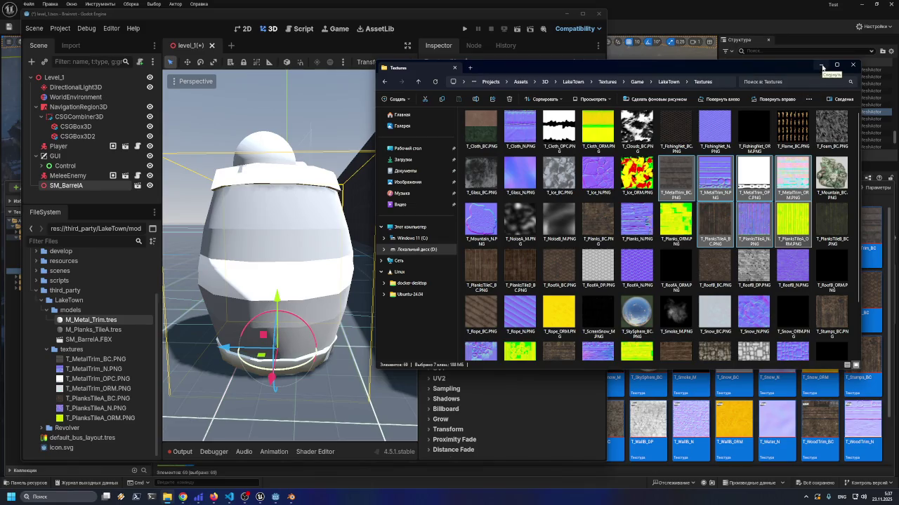
left_click(822, 66)
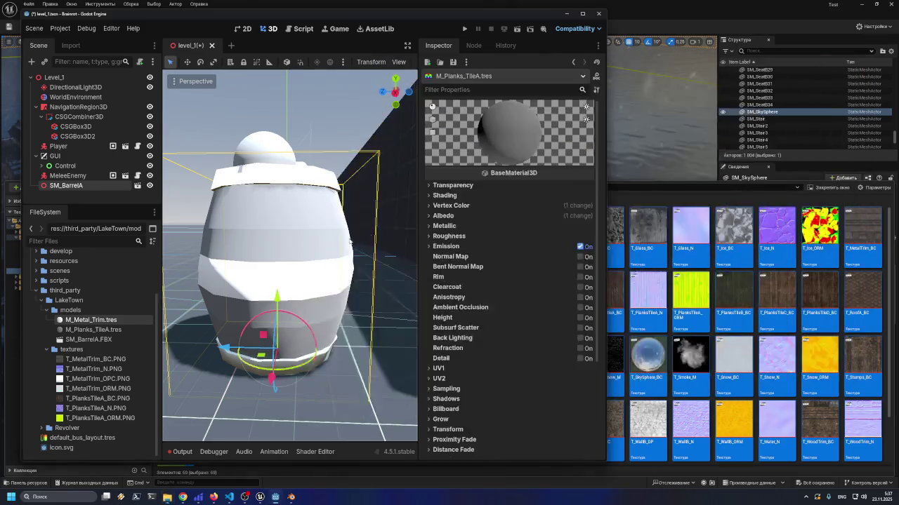
Expand the Albedo section of the M_Planks_TileA BaseMaterial3D, showing its empty texture slot
scroll(428, 284, "down", 3)
scroll(442, 283, "up", 2)
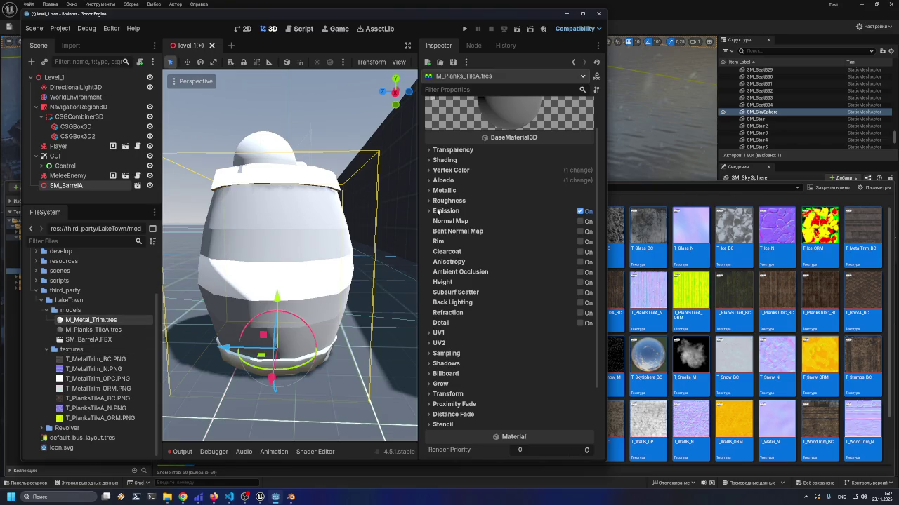
mouse_move(82, 365)
mouse_move(736, 289)
scroll(437, 159, "up", 1)
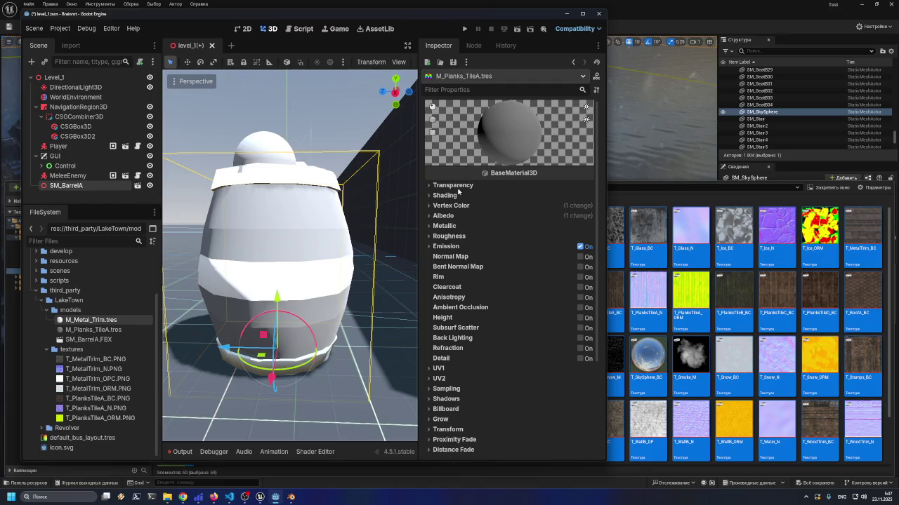
left_click(435, 216)
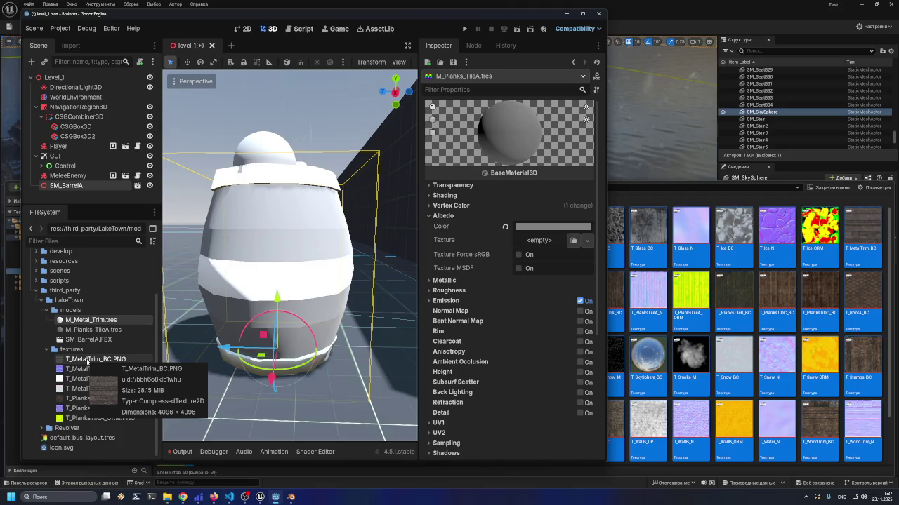
Load T_MetalTrim_BC into the M_Planks_TileA Albedo Texture slot
left_click(79, 363)
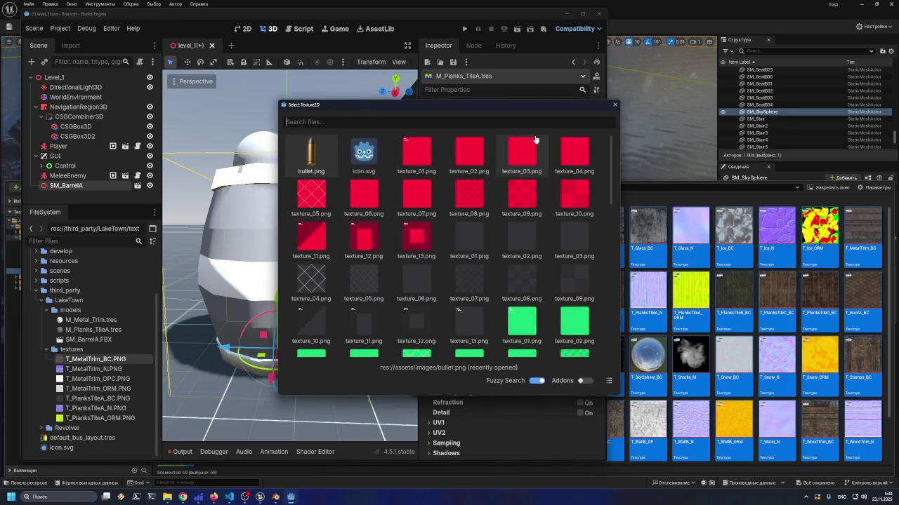
scroll(545, 169, "down", 10)
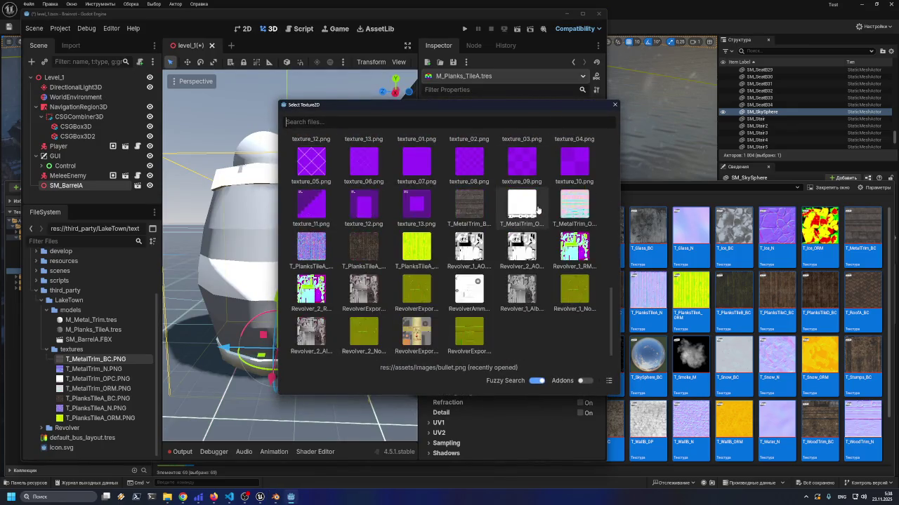
double_click(474, 200)
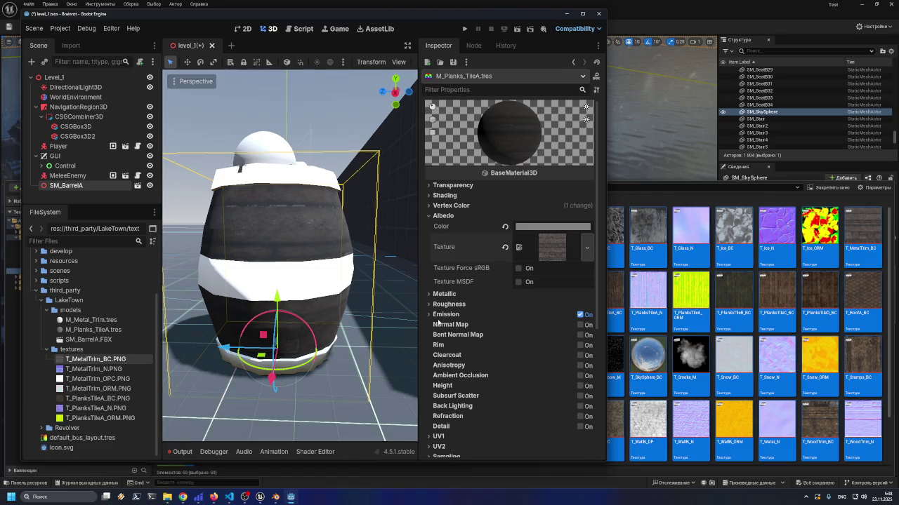
left_click(580, 325)
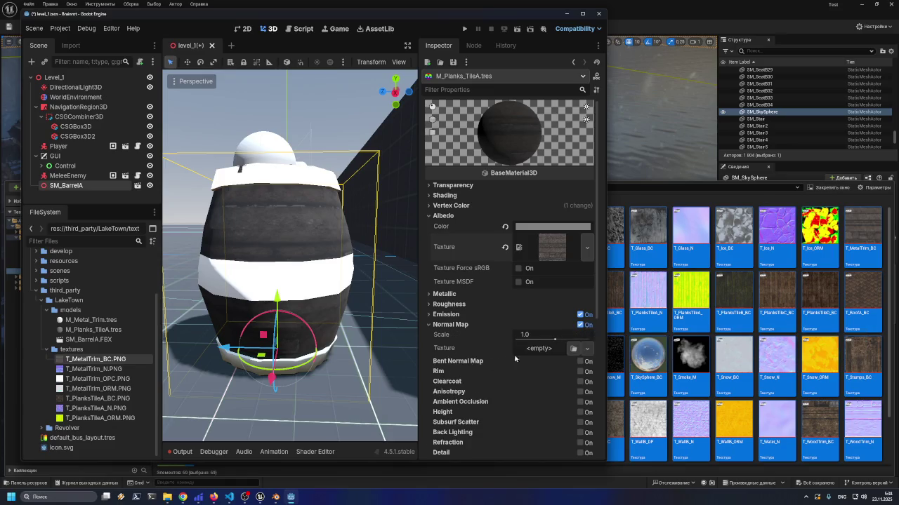
left_click(572, 348)
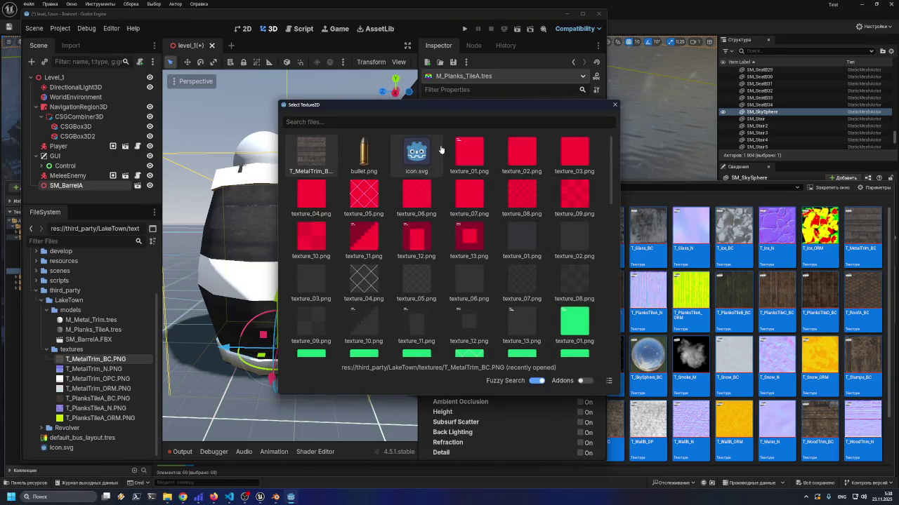
type("trim")
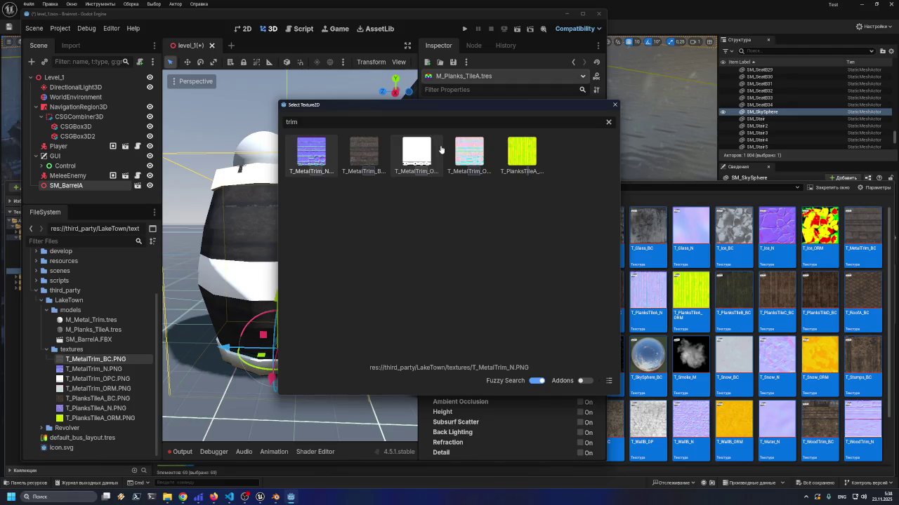
double_click(311, 154)
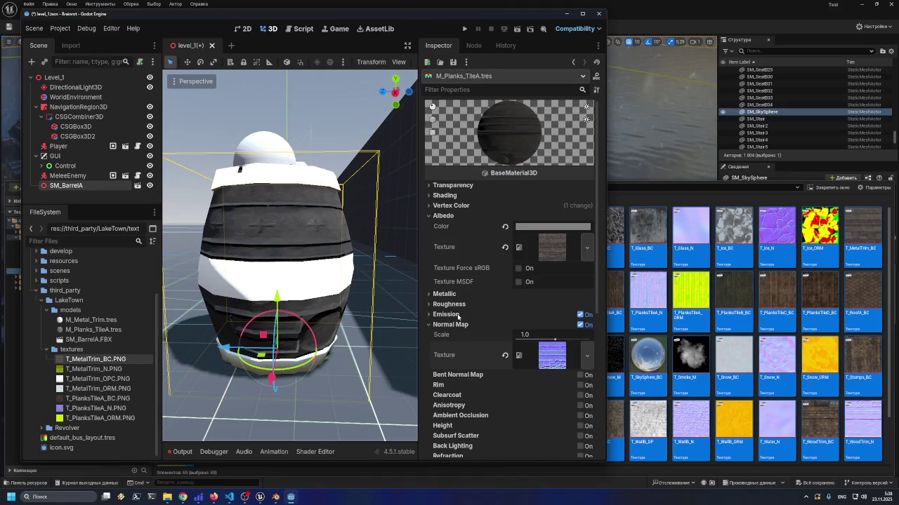
scroll(453, 314, "down", 3)
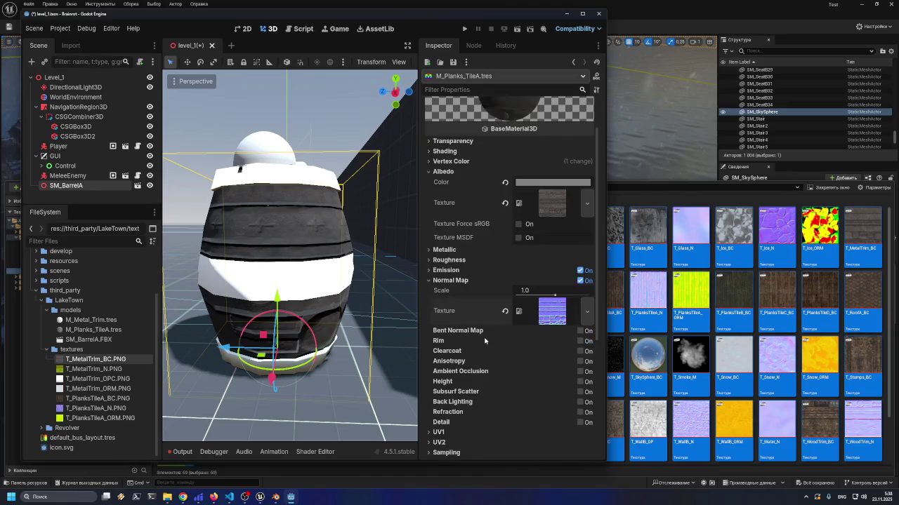
left_click(125, 365)
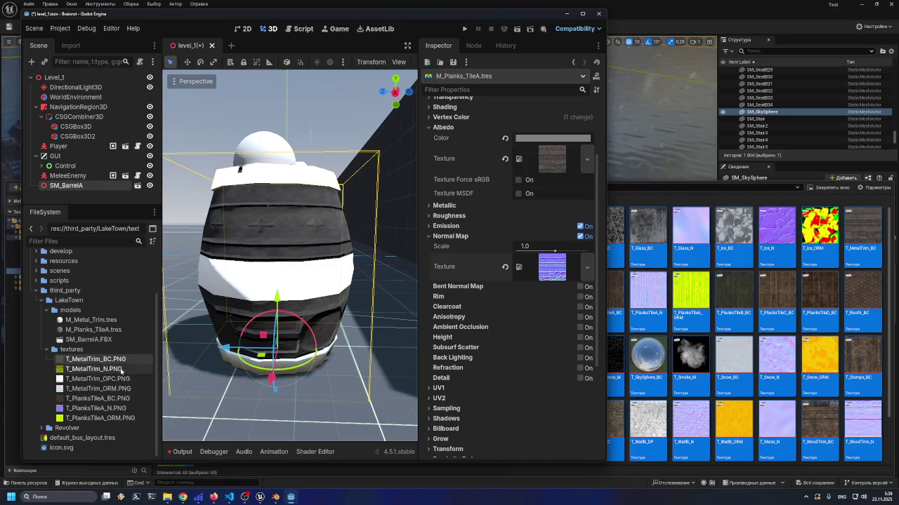
mouse_move(119, 383)
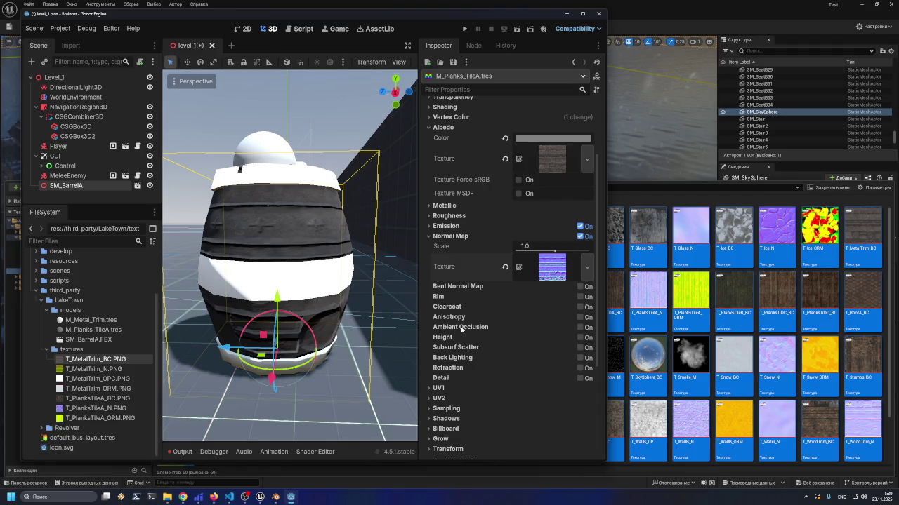
mouse_move(465, 329)
mouse_move(441, 379)
scroll(461, 370, "up", 3)
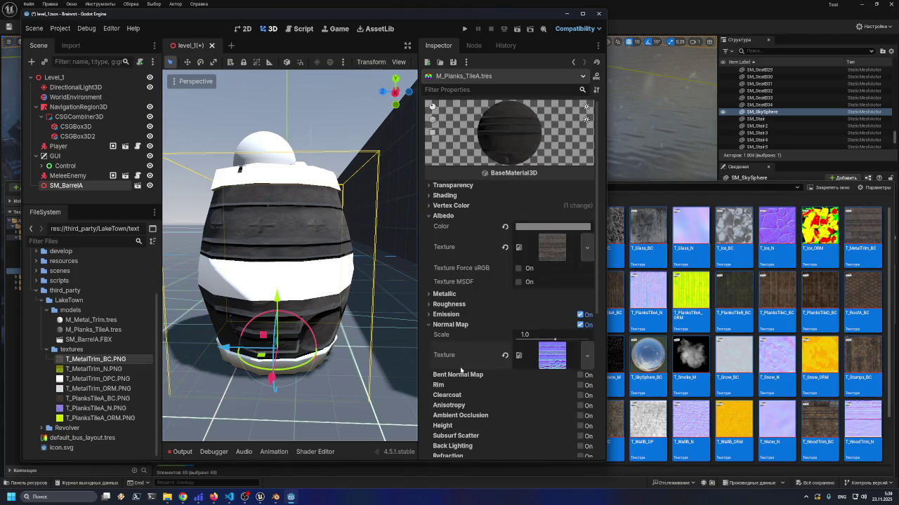
scroll(460, 370, "down", 7)
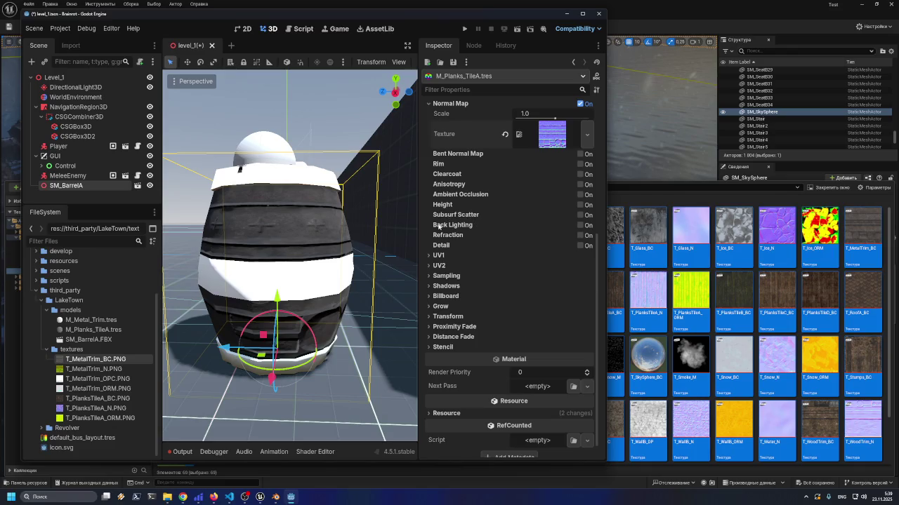
mouse_move(454, 248)
scroll(456, 172, "up", 3)
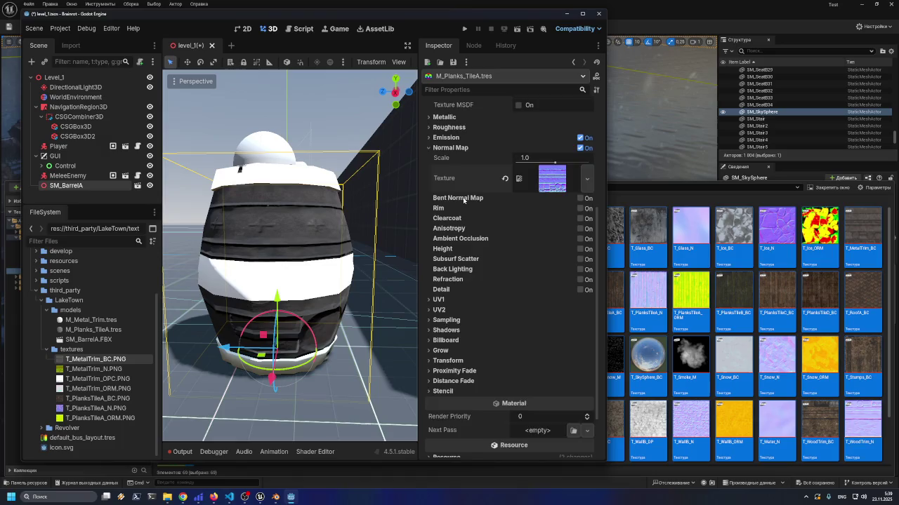
scroll(463, 204, "up", 3)
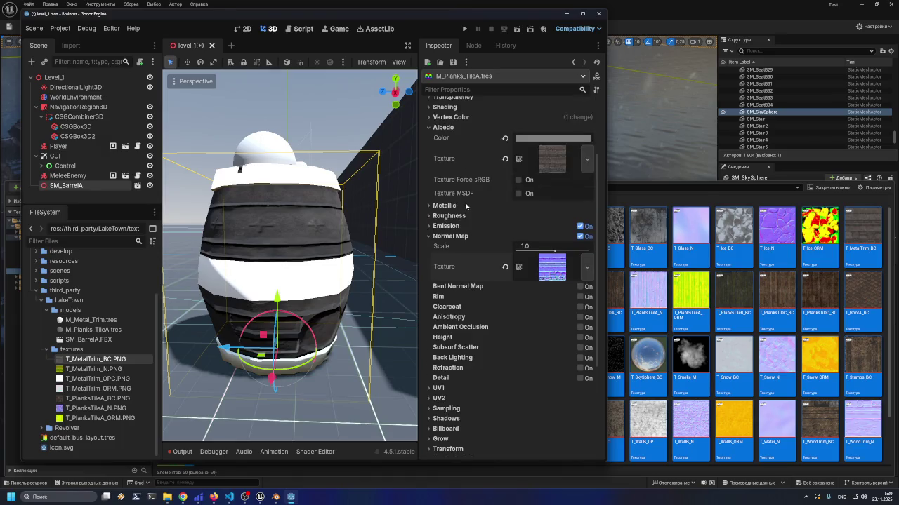
scroll(474, 232, "down", 6)
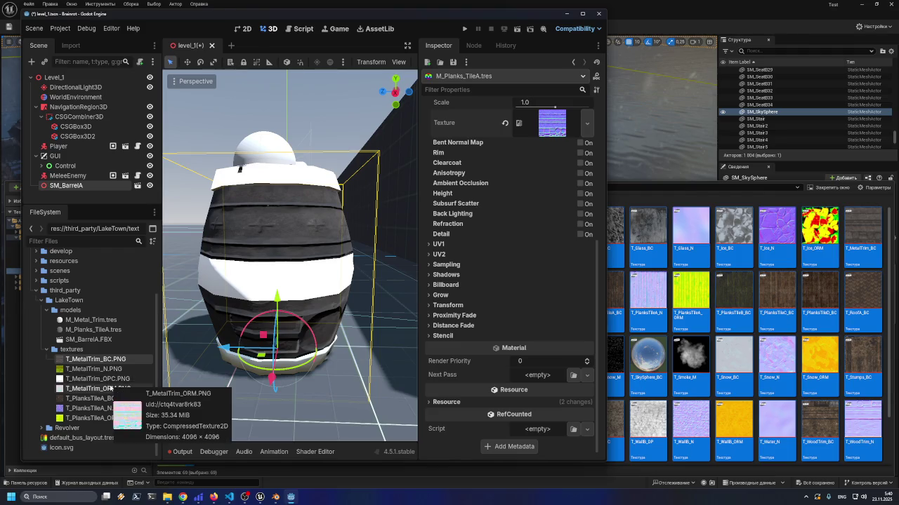
scroll(541, 276, "up", 3)
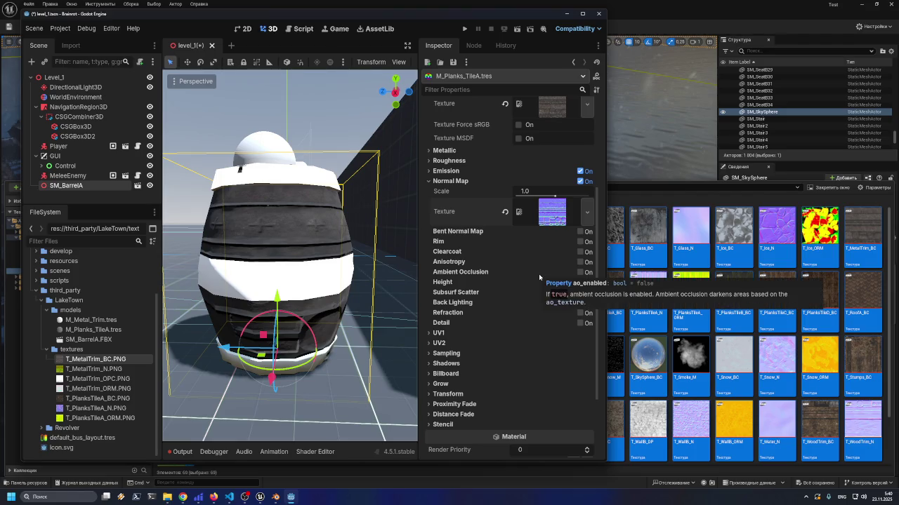
left_click(102, 379)
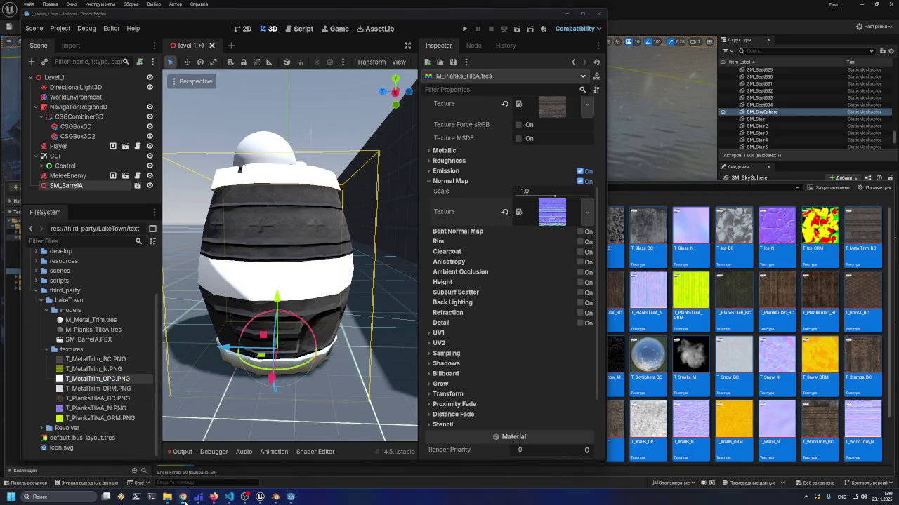
mouse_move(183, 499)
left_click(160, 473)
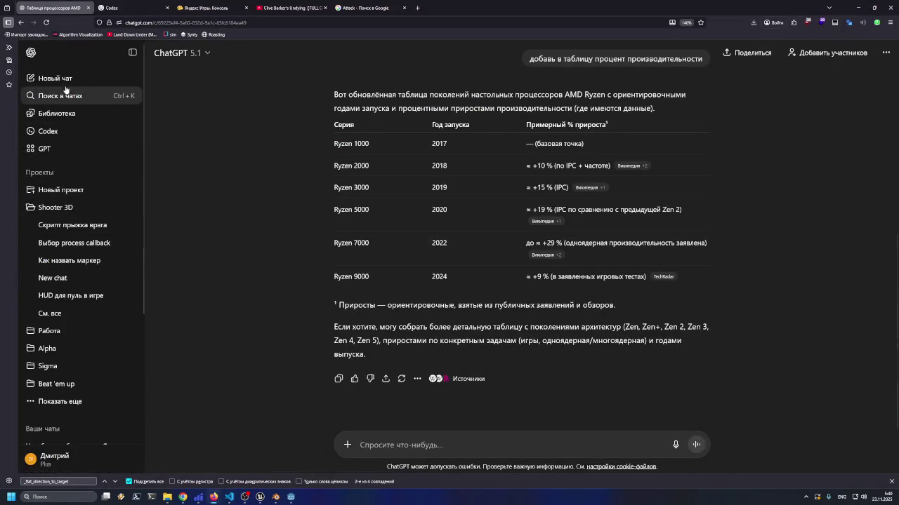
In a new ChatGPT chat, ask where Godot 4 OPC and ORM textures go, then return to Godot
left_click(55, 78)
type("d")
key("BackSpace")
key("alt+shift")
type("В Пщвще")
key("BackSpace")
key("BackSpace")
key("BackSpace")
type("godto 4")
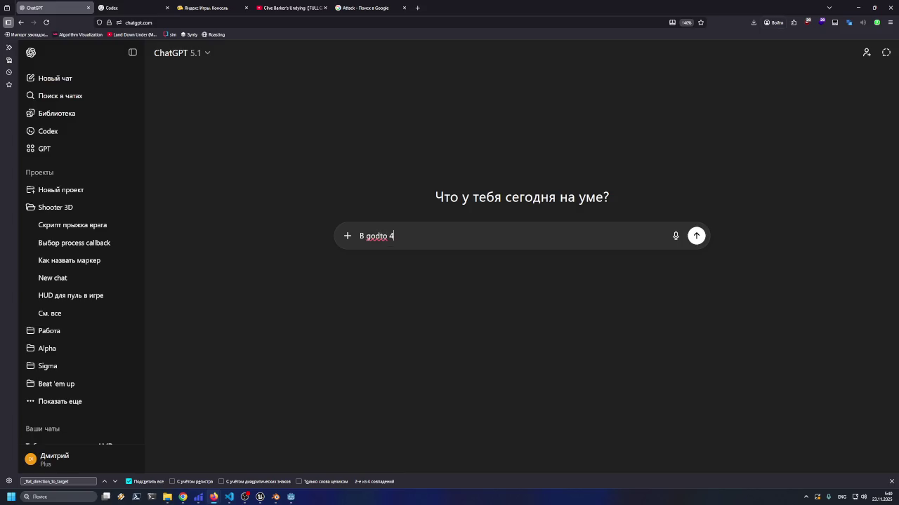
key("BackSpace")
key("BackSpace")
type("ot 4 ")
type("ЩЗС")
key("BackSpace")
key("BackSpace")
key("BackSpace")
key("alt+shift")
type("OPC и ")
type("ORM т")
type("екстуры ")
type("это куда")
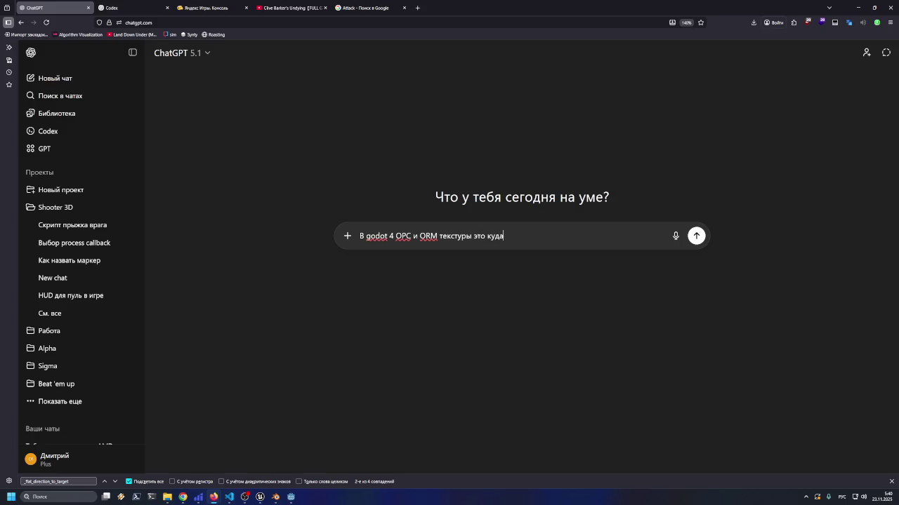
key("Return")
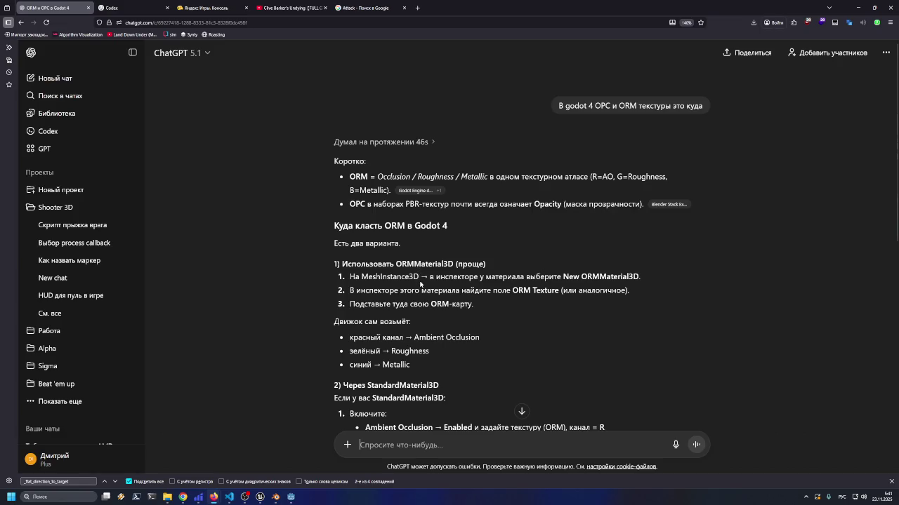
left_click(858, 7)
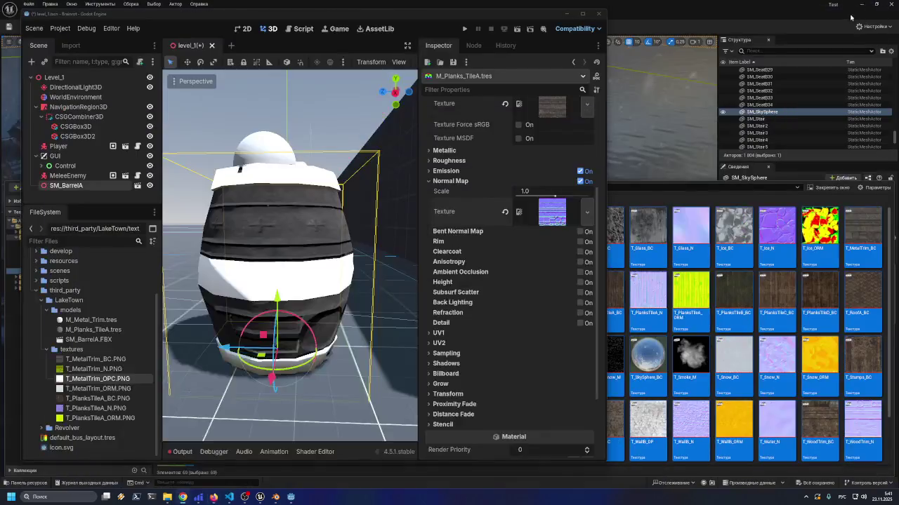
Bring Godot to the front and load M_Metal_Trim.tres into the Inspector
left_click(420, 356)
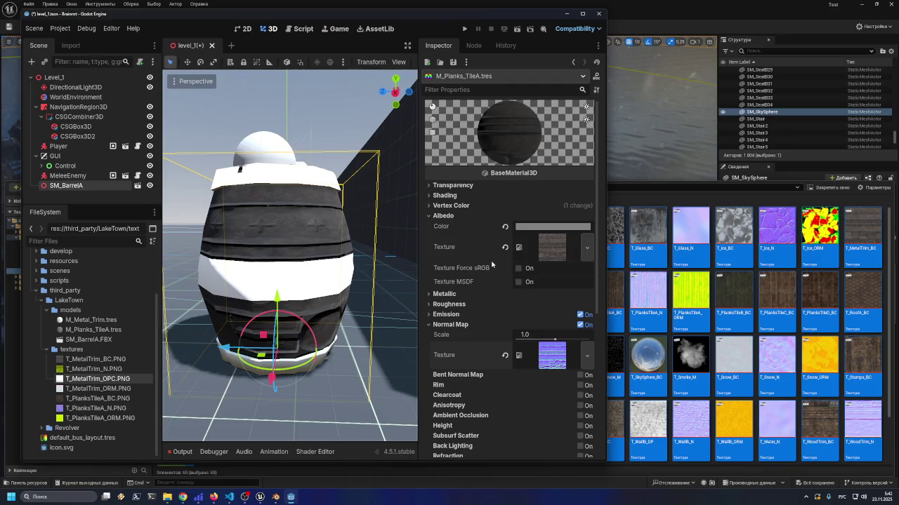
mouse_move(492, 265)
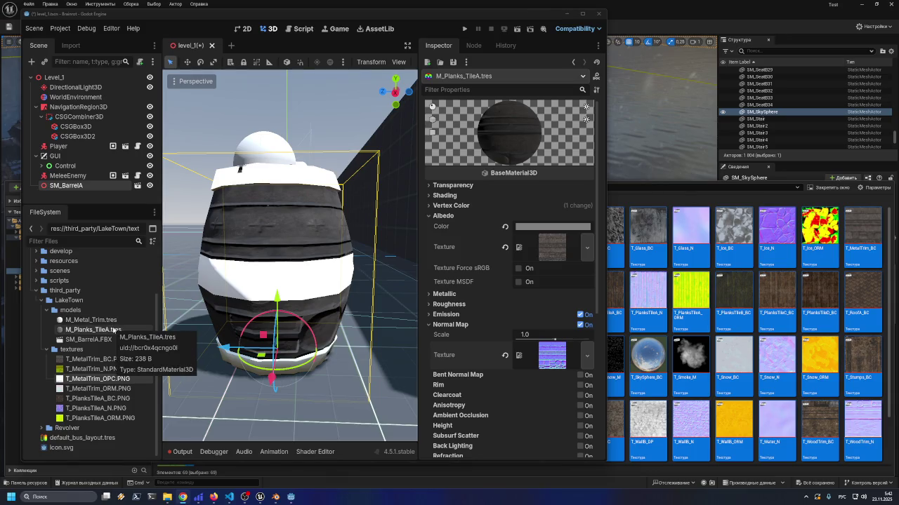
left_click(105, 320)
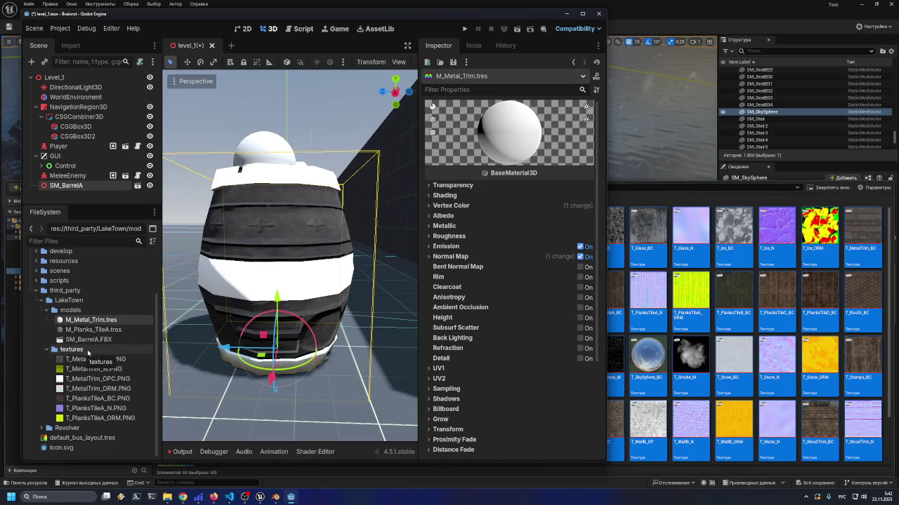
double_click(92, 339)
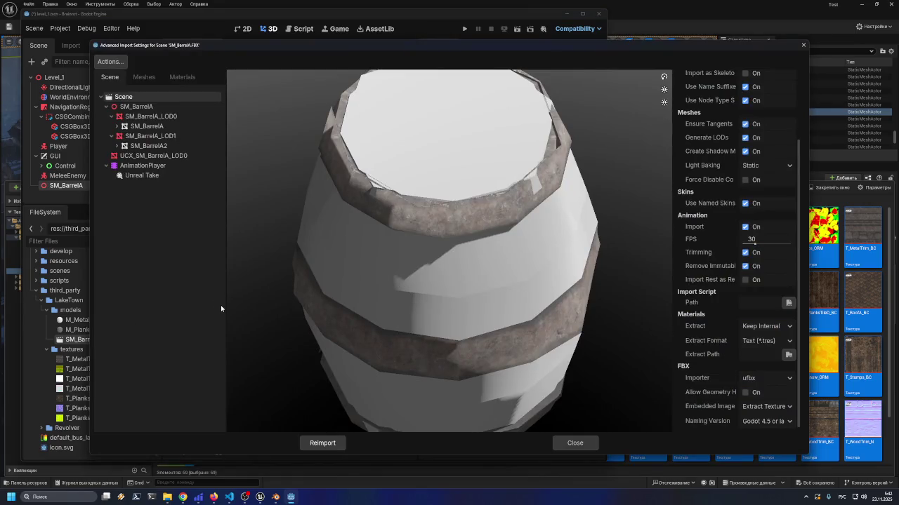
scroll(709, 257, "up", 3)
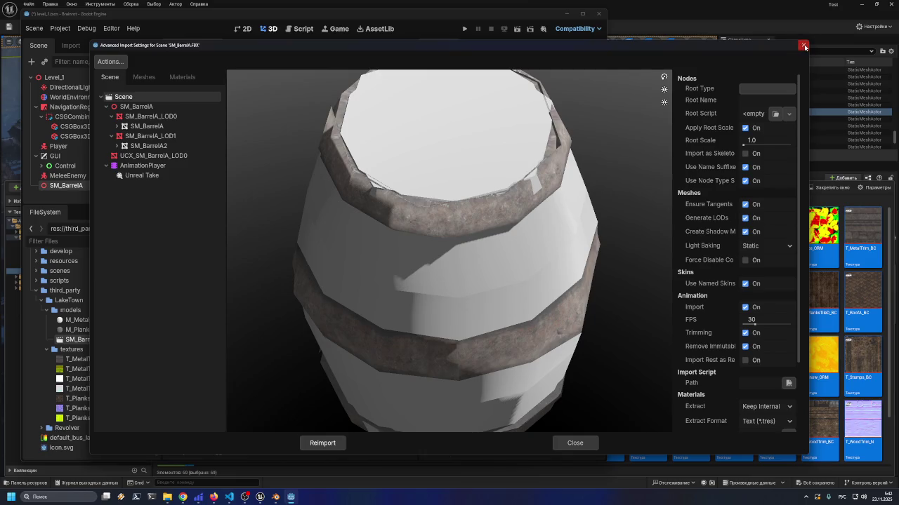
left_click(804, 47)
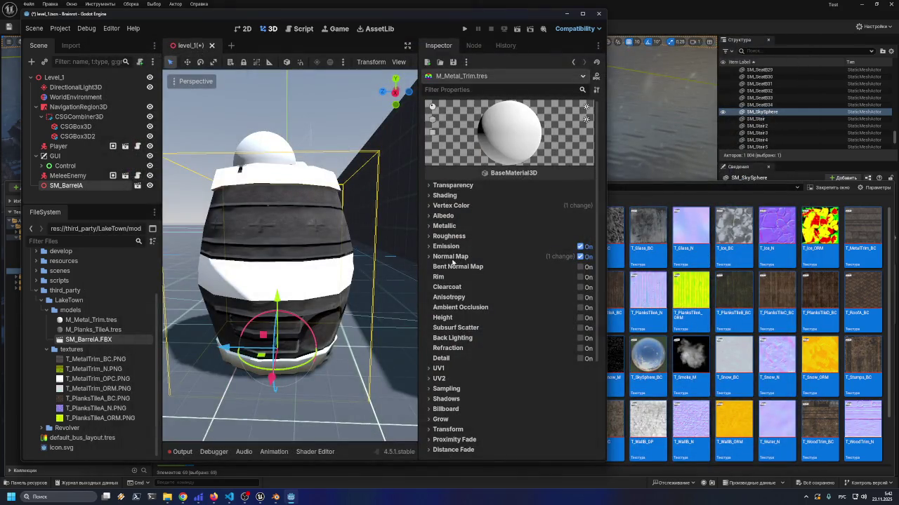
scroll(499, 263, "down", 3)
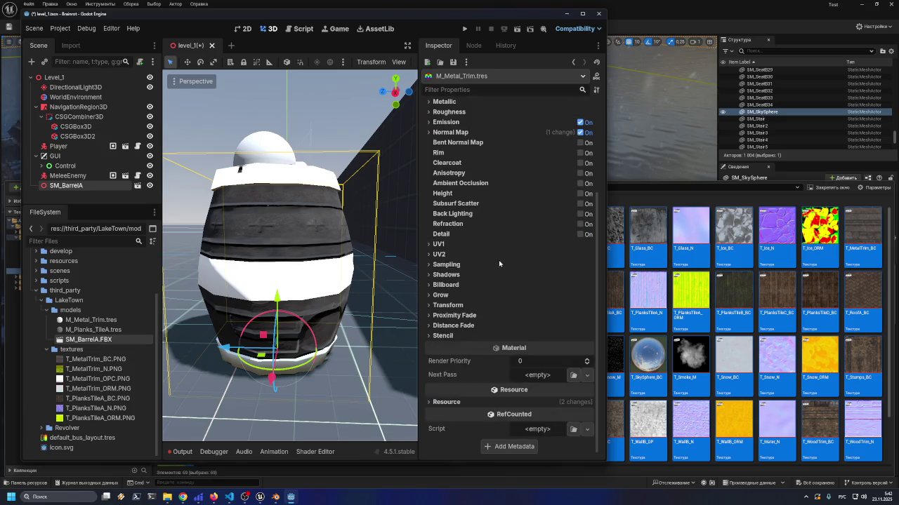
scroll(491, 211, "up", 3)
scroll(489, 183, "down", 3)
right_click(71, 310)
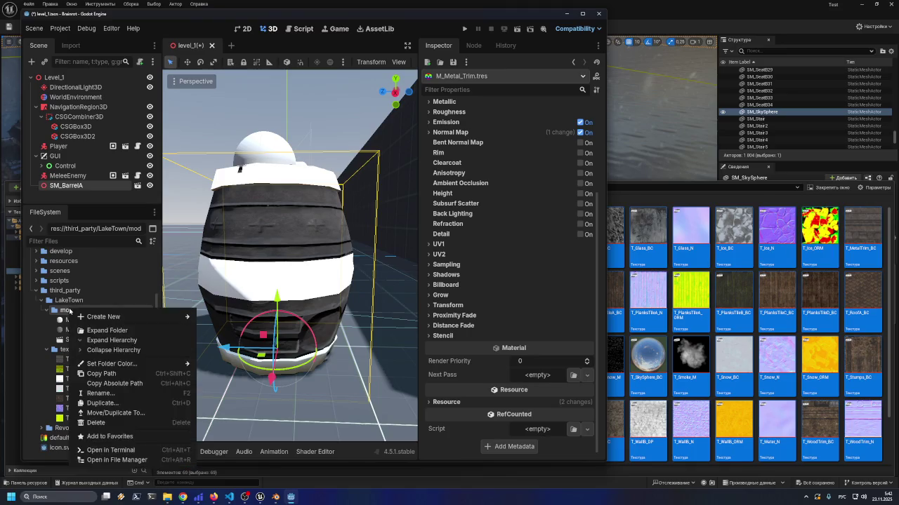
Create and save a new ORMMaterial3D resource, new_orm_material_3d.tres, in the models folder
mouse_move(168, 317)
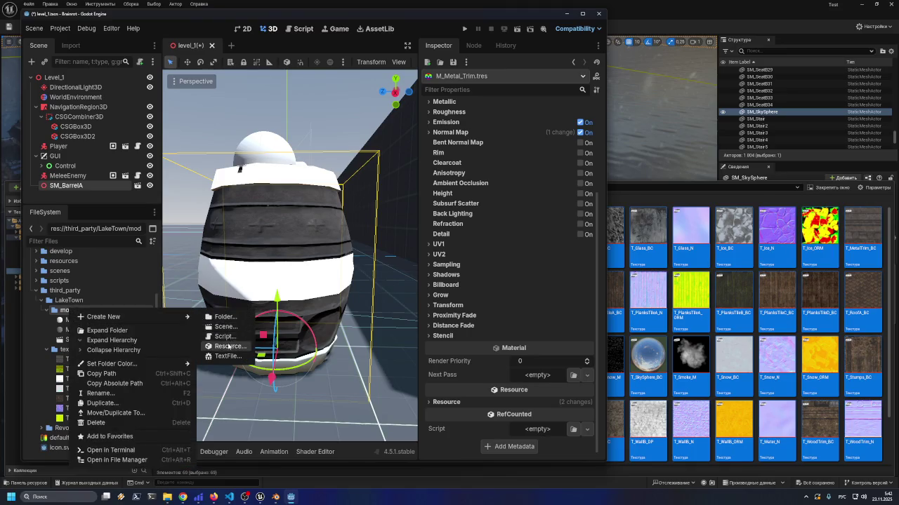
left_click(228, 346)
type("ЩКЬ")
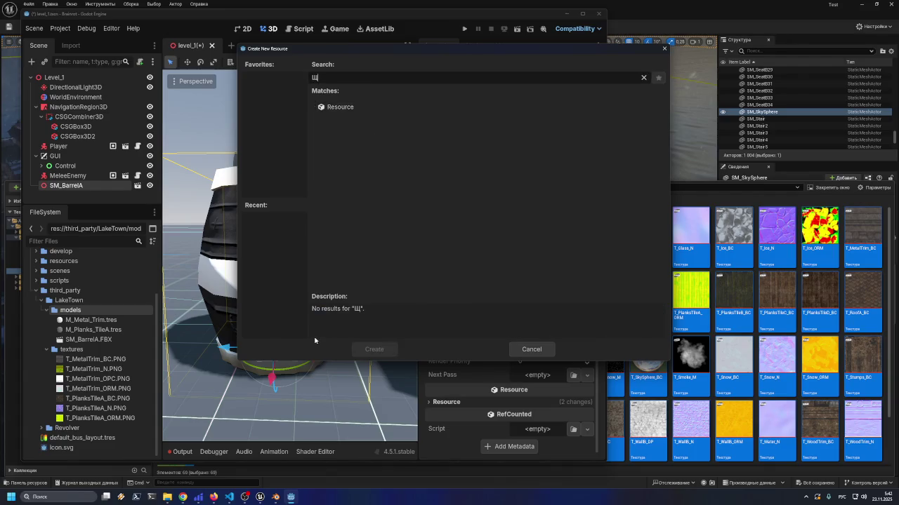
key("BackSpace")
key("BackSpace")
key("BackSpace")
key("alt+shift")
type("ORM")
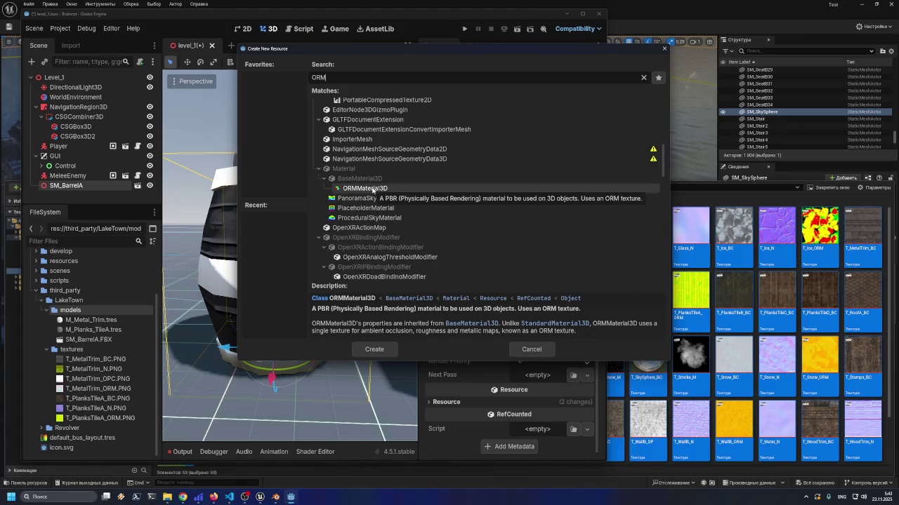
double_click(373, 189)
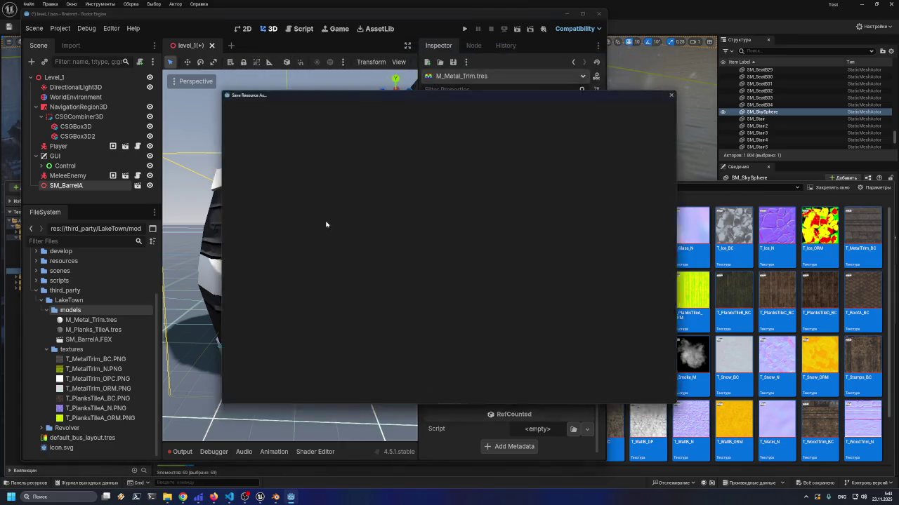
left_click(367, 395)
Assign T_MetalTrim_ORM to its ORM texture slot, then remove new_orm_material_3d.tres from the project
left_click(98, 340)
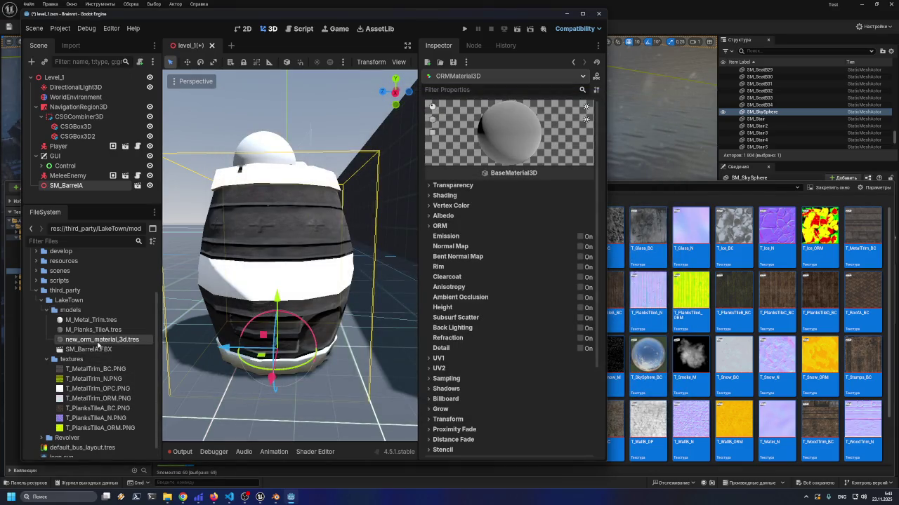
left_click(437, 226)
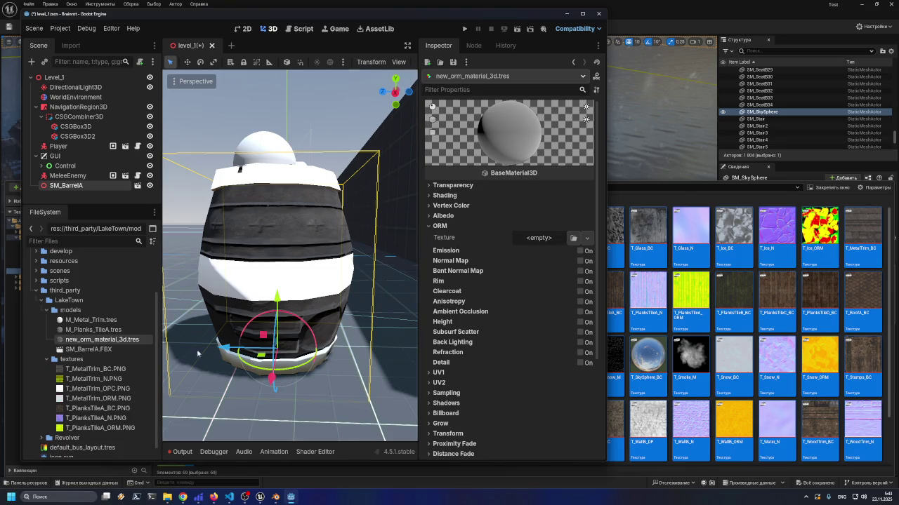
left_click(573, 238)
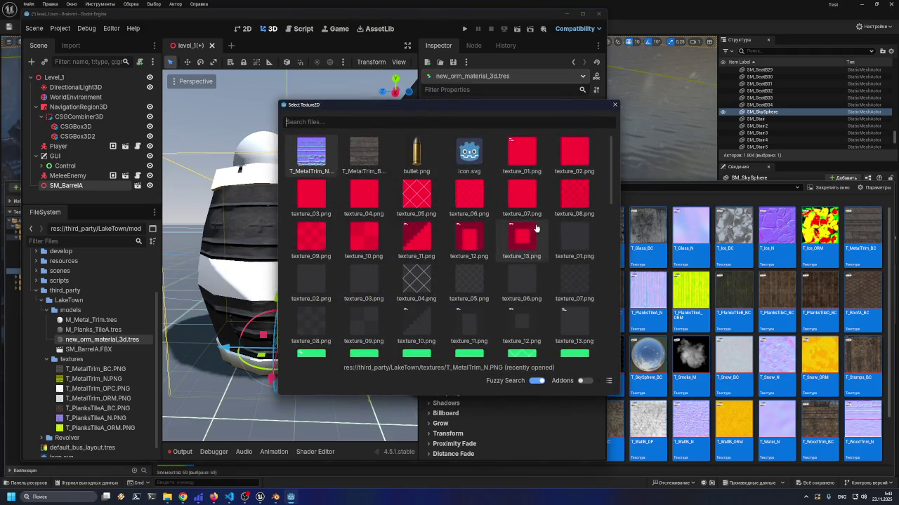
scroll(552, 246, "down", 10)
scroll(553, 245, "down", 3)
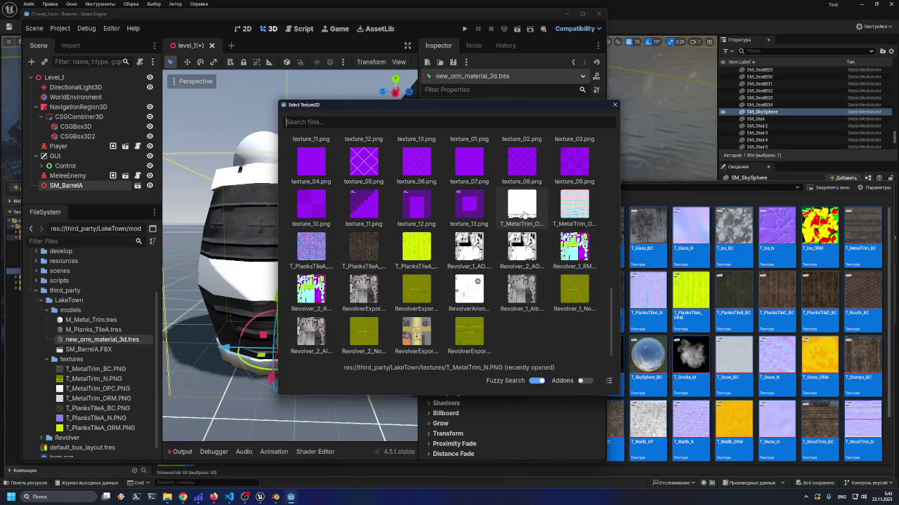
double_click(525, 213)
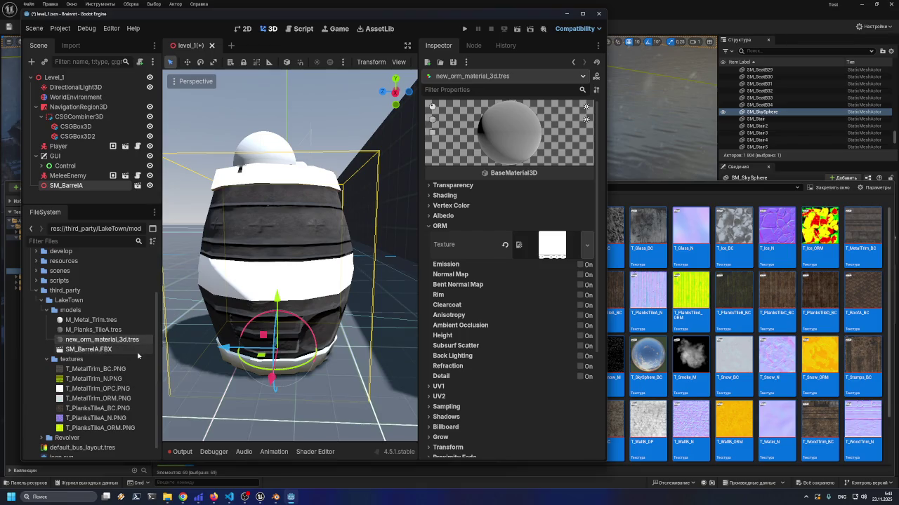
key("Delete")
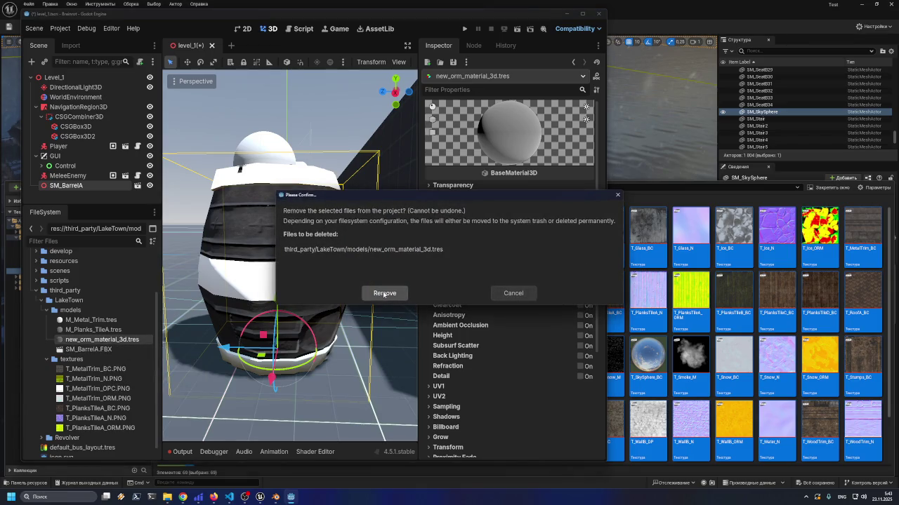
left_click(383, 292)
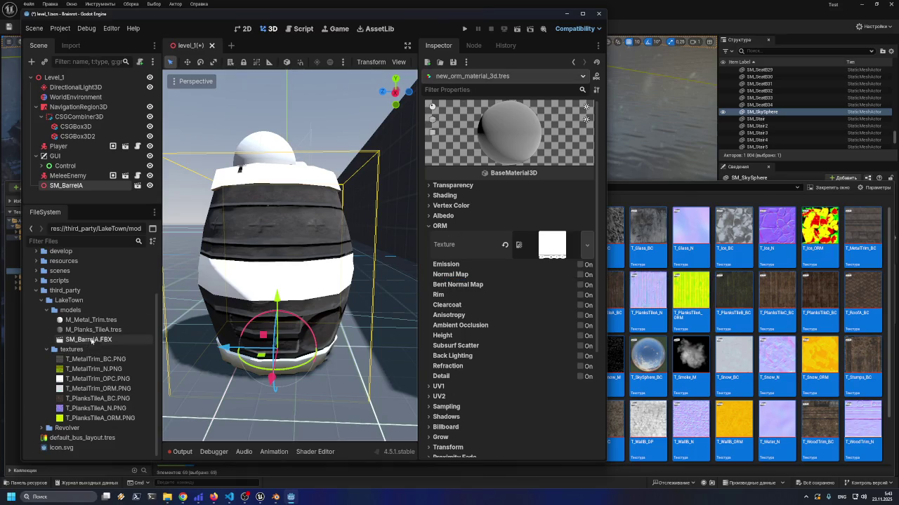
Select M_Metal_Trim.tres and expand its Albedo properties
left_click(91, 369)
left_click(91, 320)
left_click(91, 320)
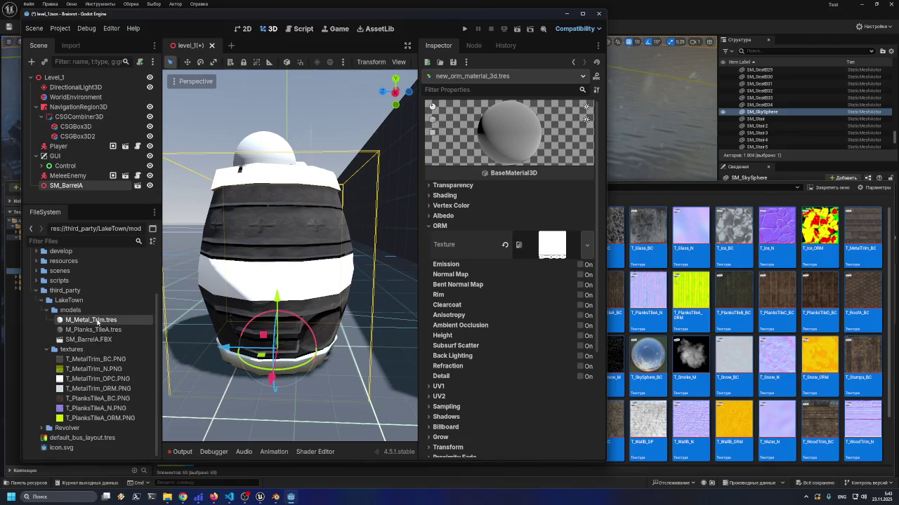
scroll(495, 282, "up", 5)
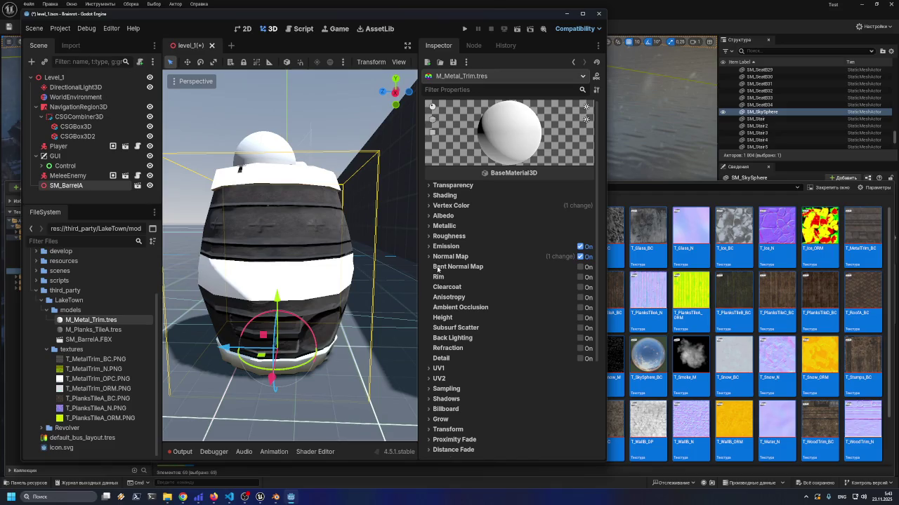
left_click(429, 217)
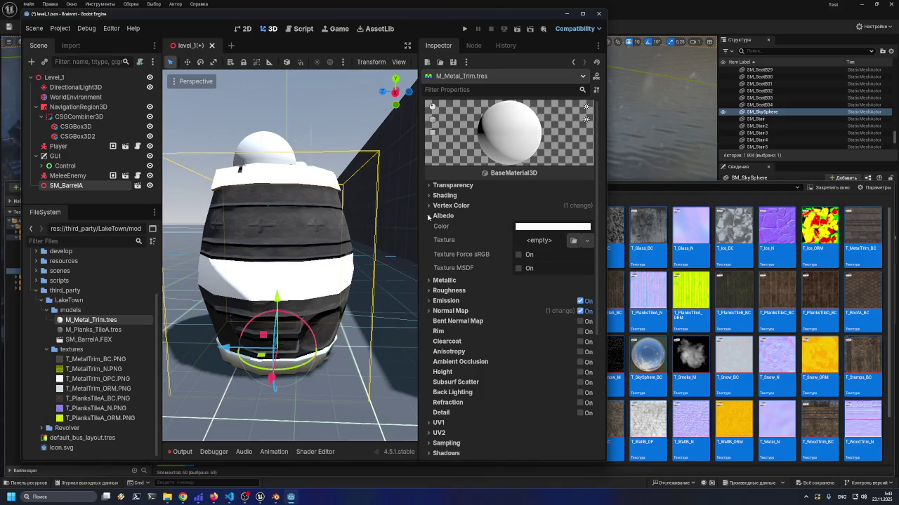
Set the Albedo texture to T_PlanksTileA_BC by searching 'tileA' in the texture picker
left_click(77, 398)
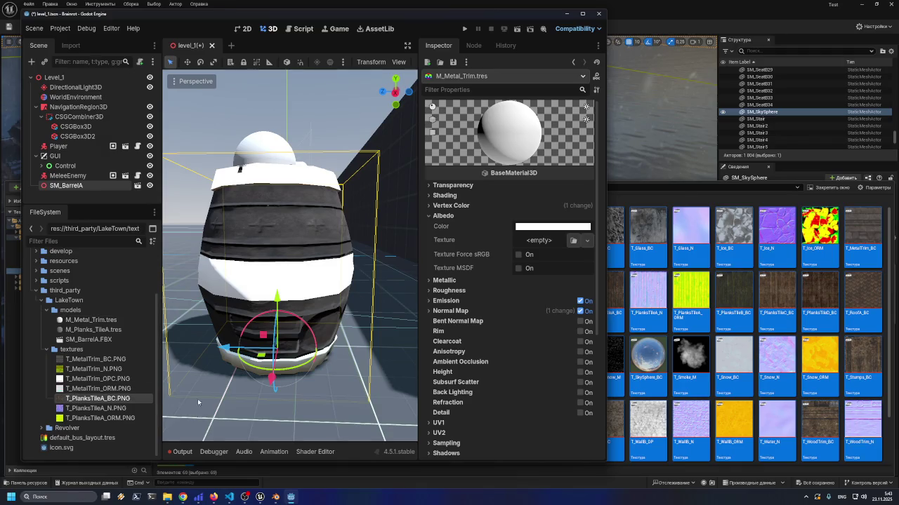
mouse_move(84, 402)
left_mouse_down()
mouse_move(529, 236)
mouse_move(207, 318)
left_mouse_up()
left_click(572, 240)
scroll(430, 217, "down", 1)
scroll(425, 218, "down", 5)
scroll(415, 207, "up", 7)
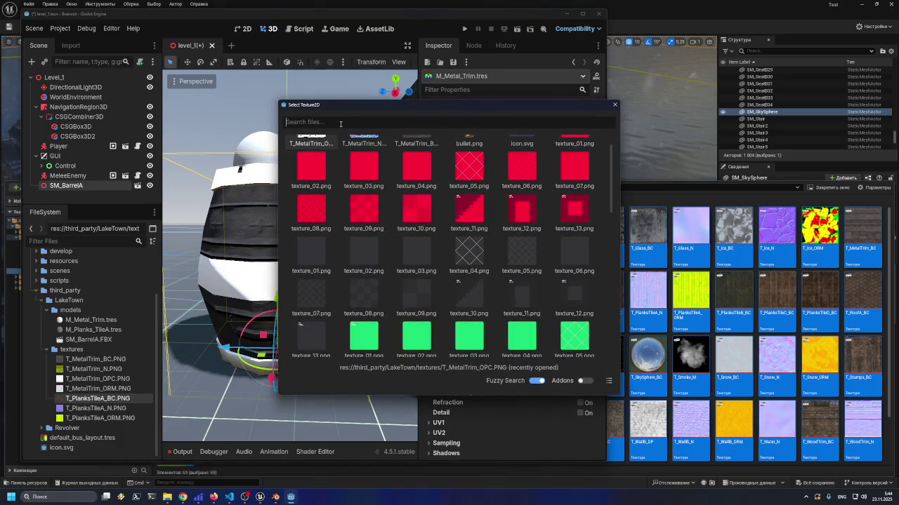
type("tileA")
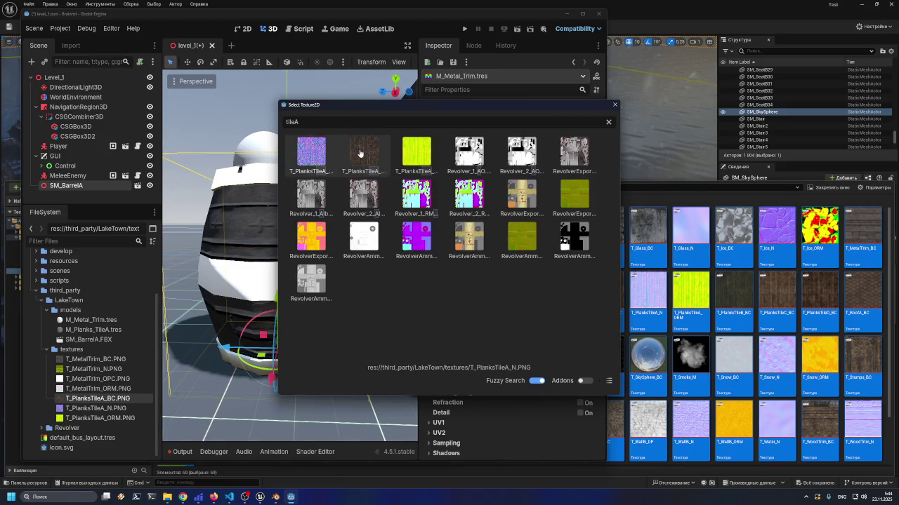
double_click(360, 153)
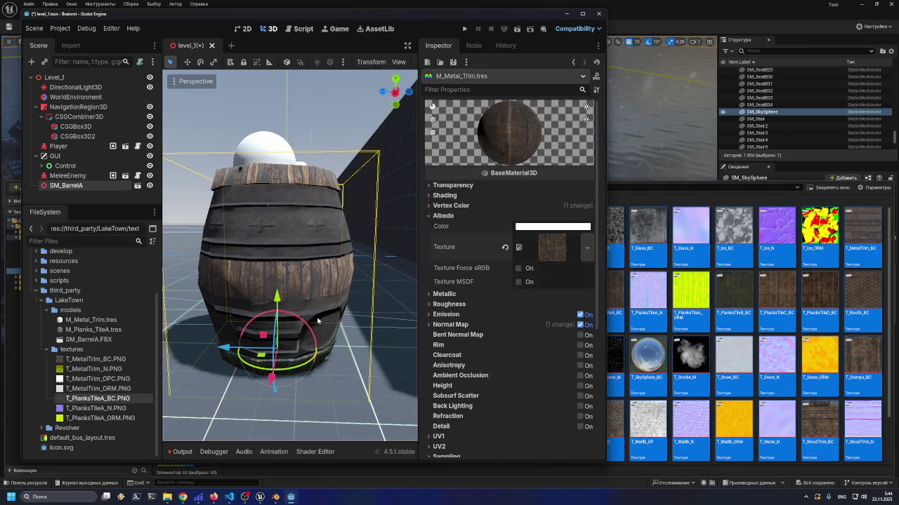
Clear M_Metal_Trim's Albedo texture and load T_MetalTrim_BC instead
left_click(505, 247)
left_click(574, 242)
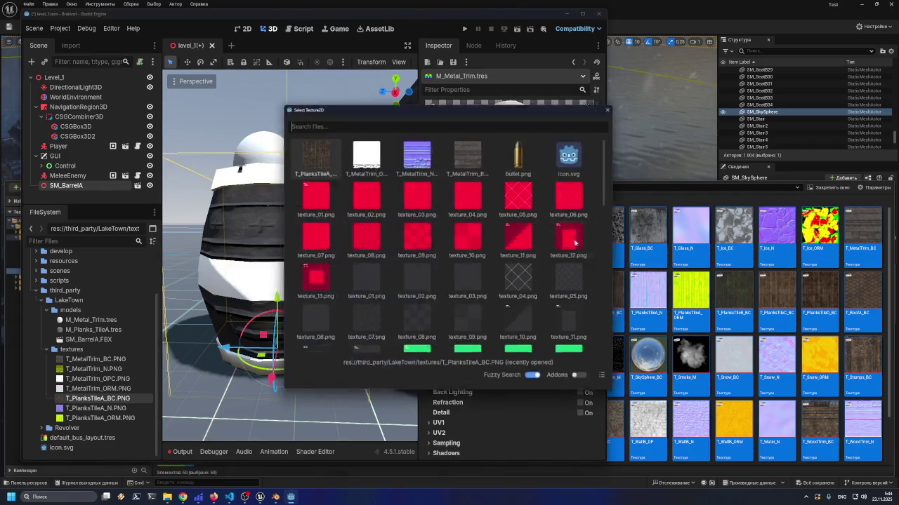
left_click(470, 152)
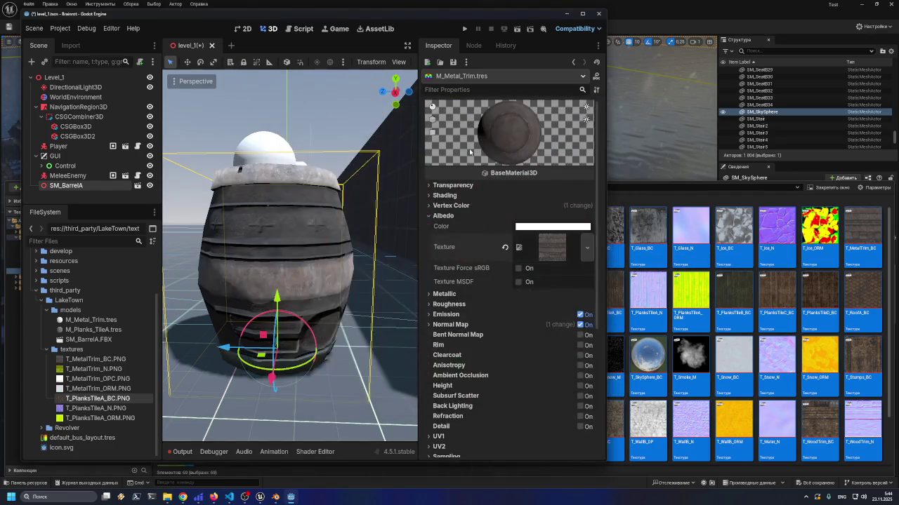
left_click(100, 328)
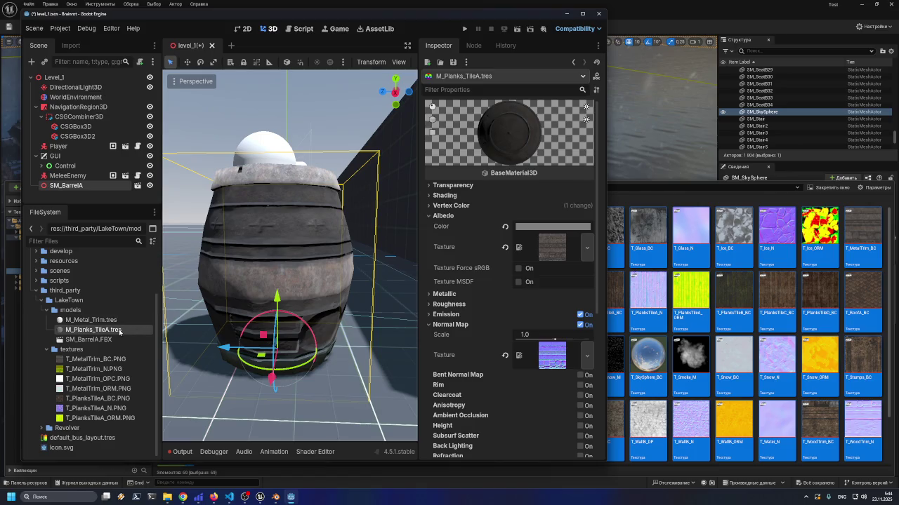
left_click(111, 325)
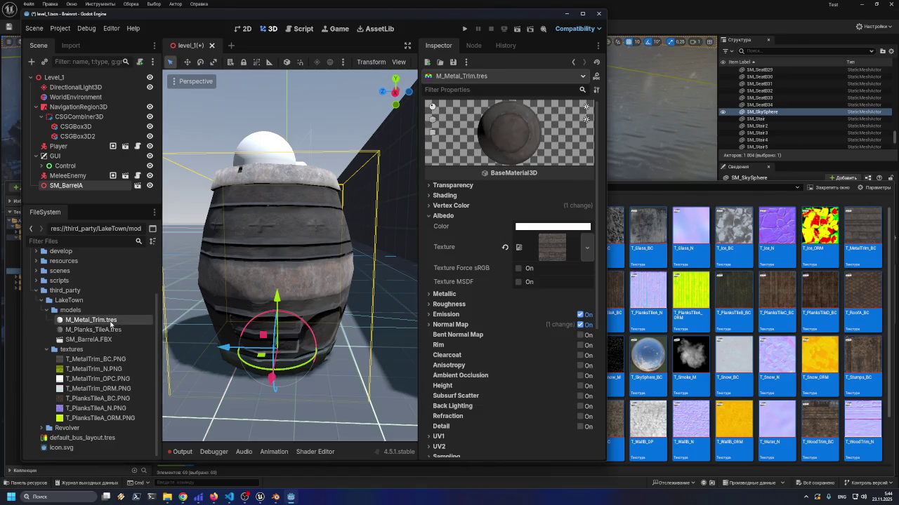
left_click(504, 246)
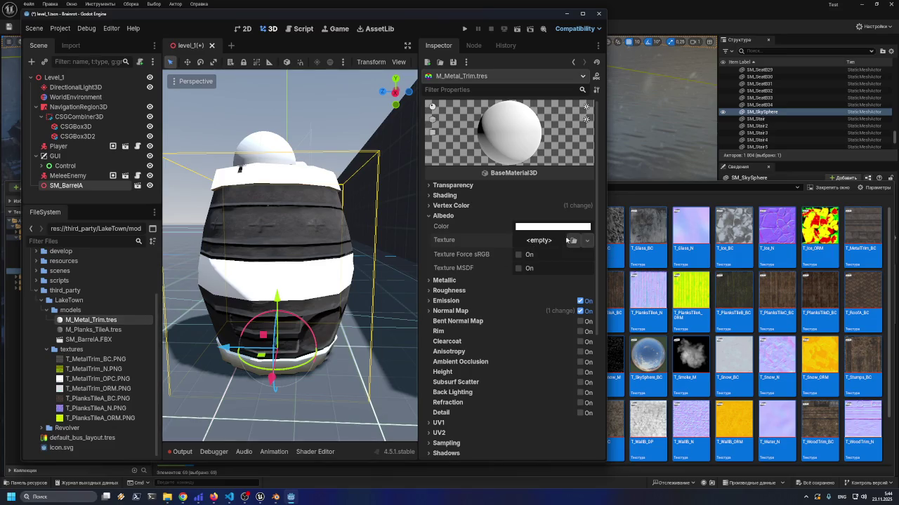
left_click(573, 240)
left_click(314, 155)
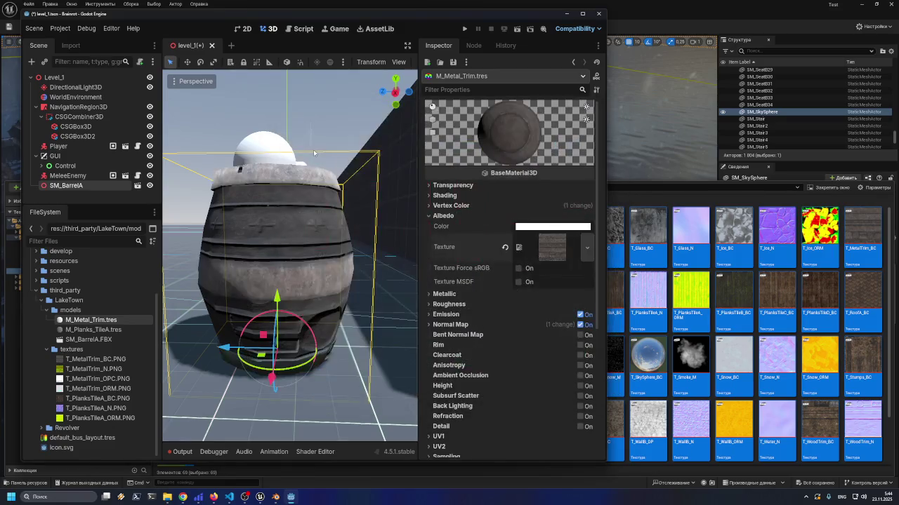
Clear M_Planks_TileA's Albedo texture and load the PlanksTileA wood texture
left_click(112, 330)
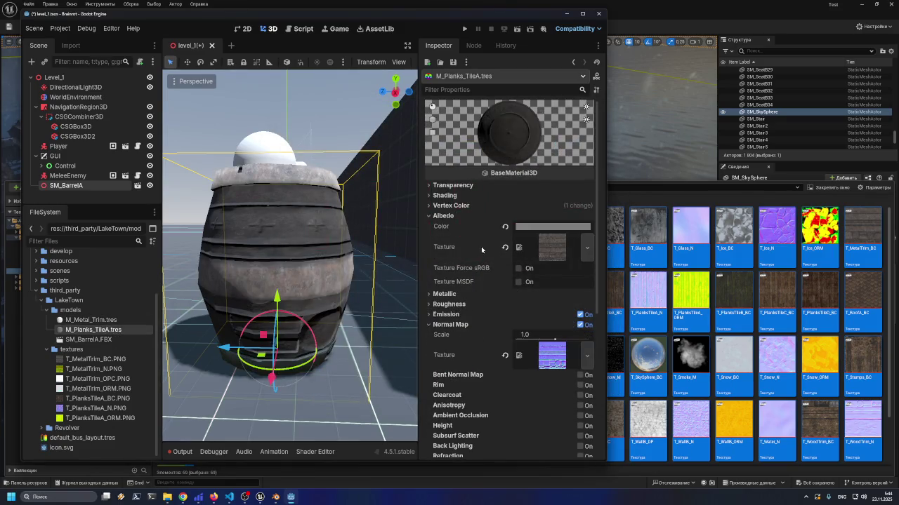
left_click(505, 246)
left_click(574, 243)
left_click(363, 153)
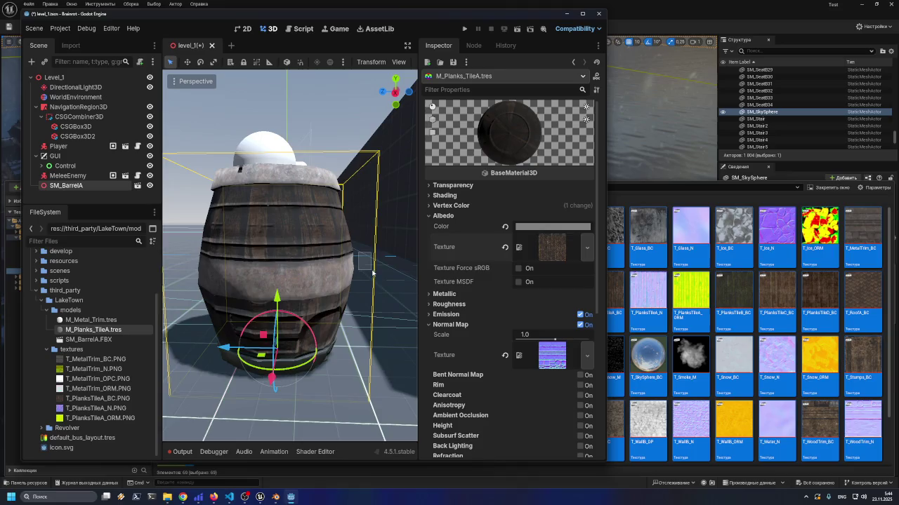
Frame and orbit the barrel to check the wood and metal trim, then reselect M_Metal_Trim
left_click_drag(325, 257, 378, 273)
key("f")
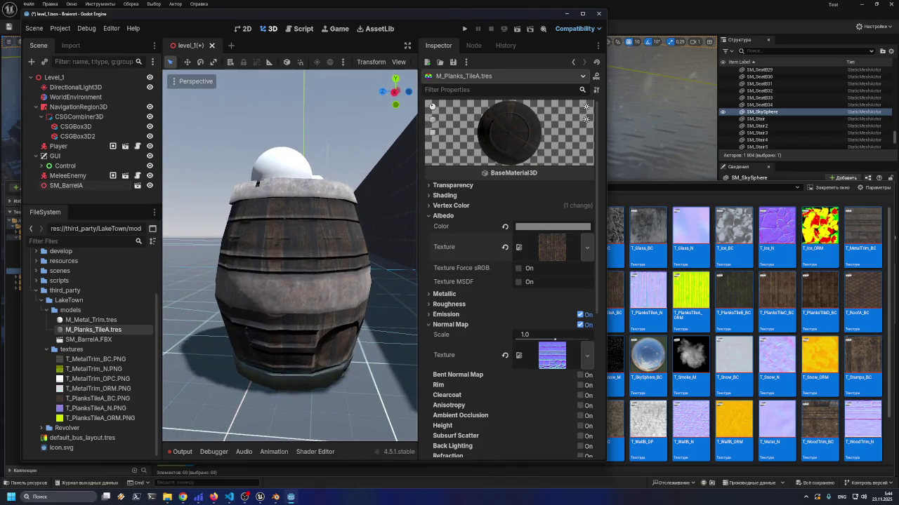
scroll(234, 279, "down", 5)
scroll(239, 268, "up", 3)
scroll(268, 247, "down", 2)
scroll(268, 247, "up", 4)
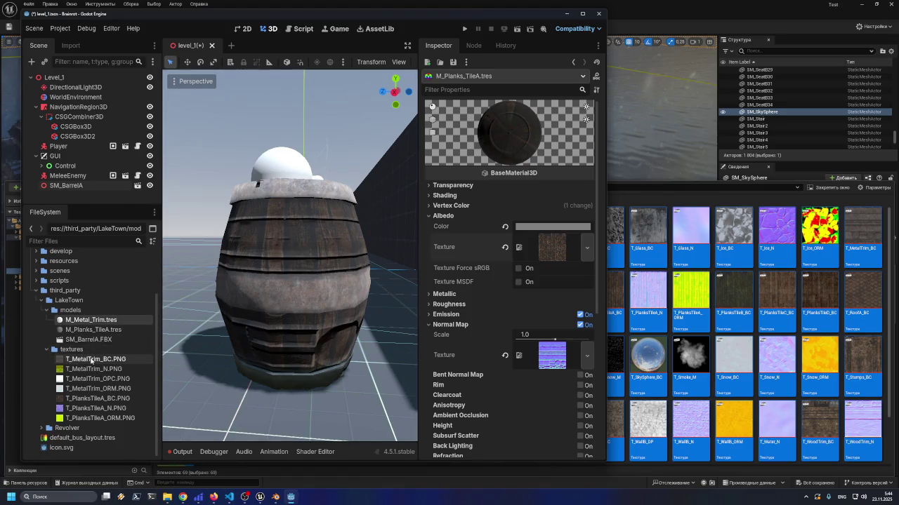
left_click(94, 321)
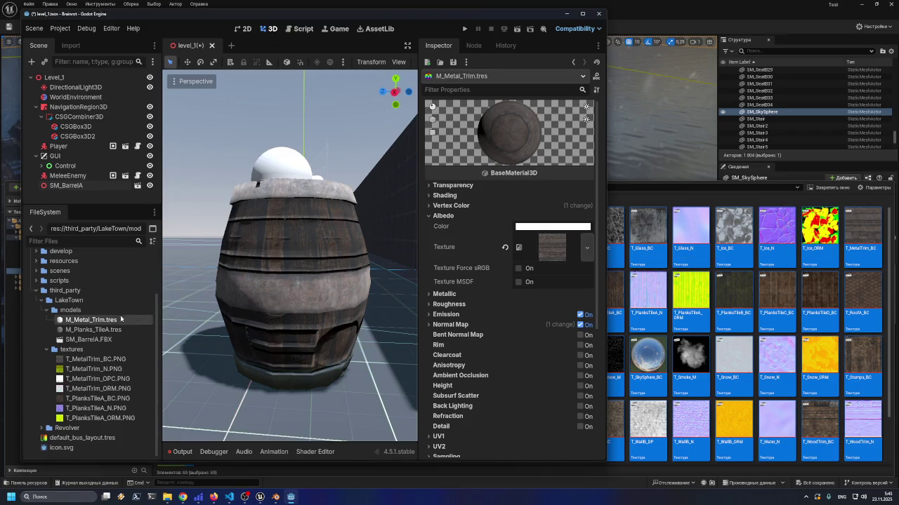
Select M_Metal_Trim and replace its albedo texture with T_MetalTrim_BC
left_click(104, 330)
left_click(101, 321)
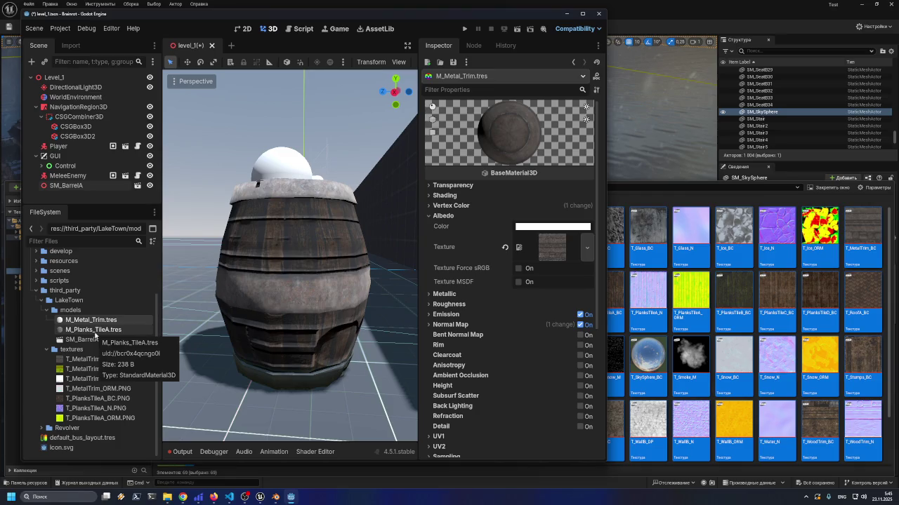
left_click(551, 247)
left_click(552, 248)
left_click(555, 249)
left_click(558, 249)
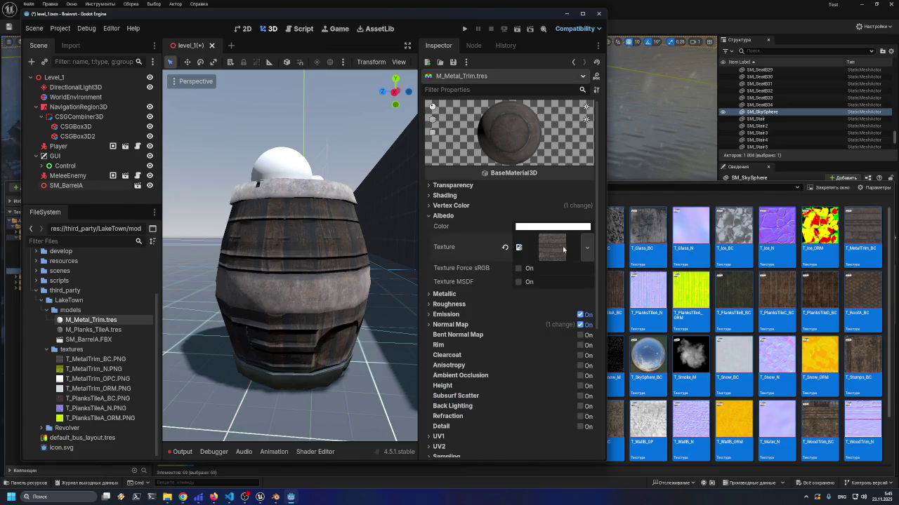
left_click(505, 248)
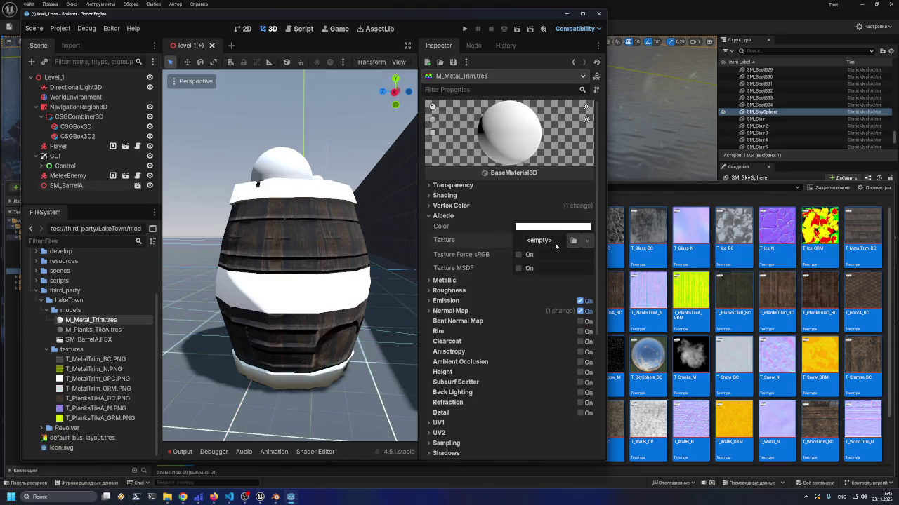
left_click(573, 240)
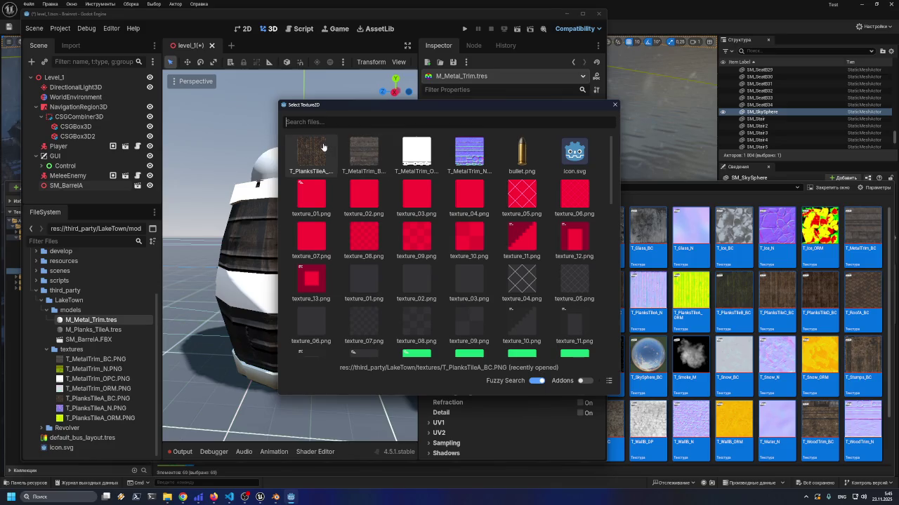
double_click(360, 151)
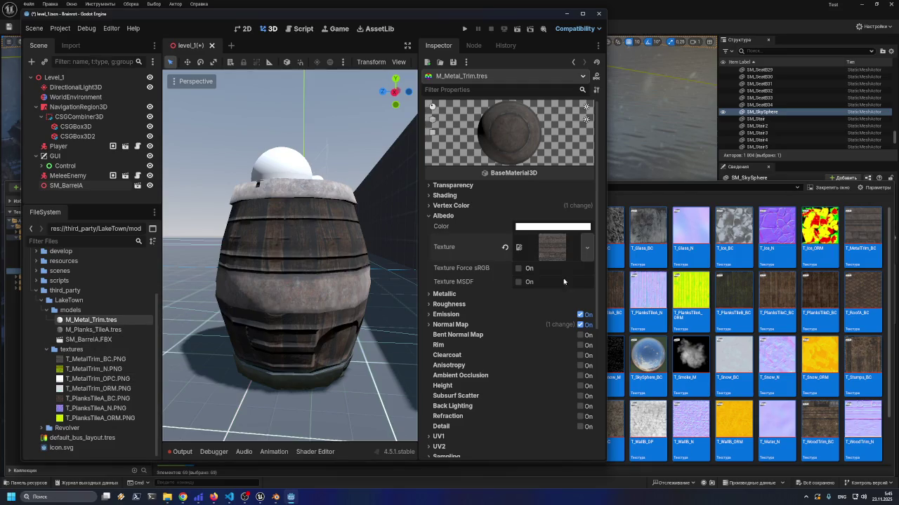
Assign T_MetalTrim_N as the metal trim's normal map, then reopen M_Planks_TileA
left_click(428, 324)
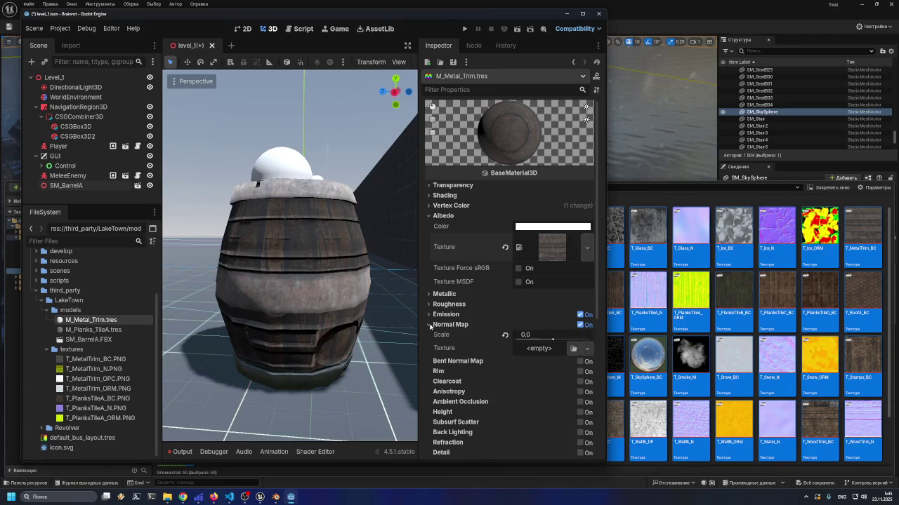
scroll(428, 330, "down", 3)
scroll(426, 279, "up", 2)
left_click(429, 281)
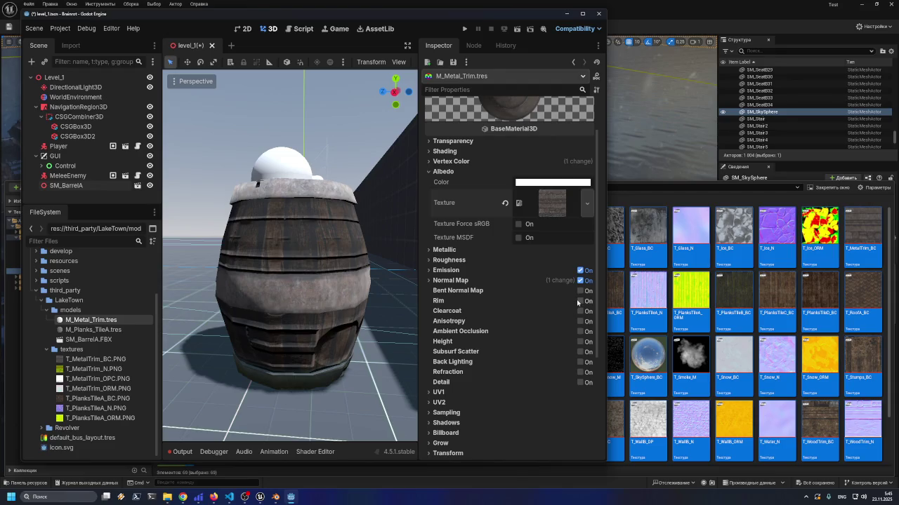
left_click(428, 281)
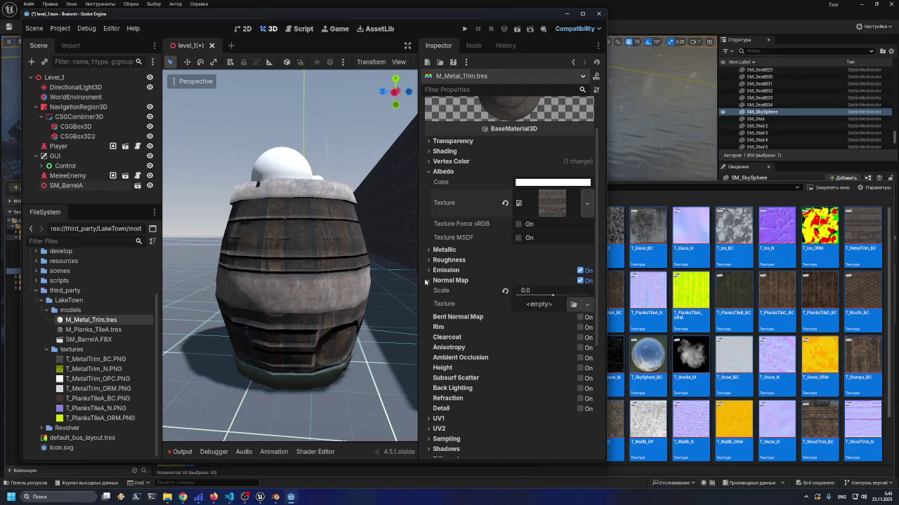
left_click(573, 304)
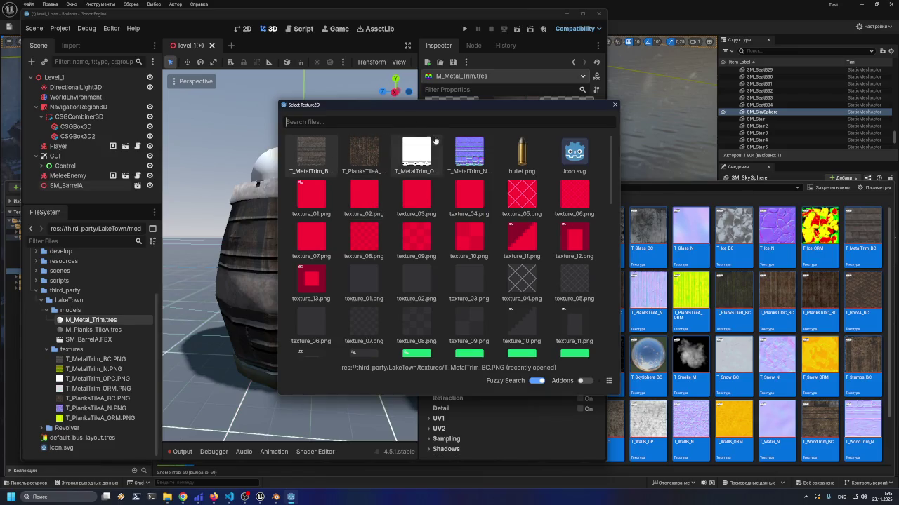
left_click(467, 153)
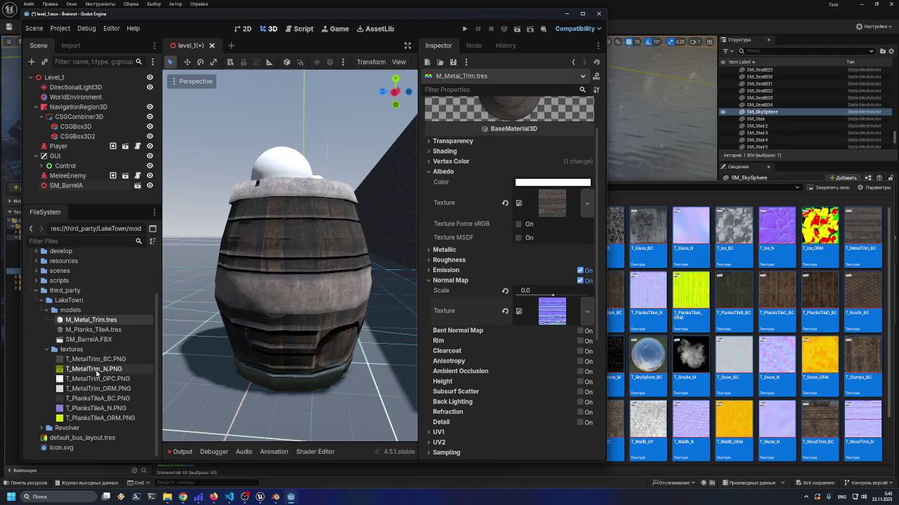
left_click(91, 330)
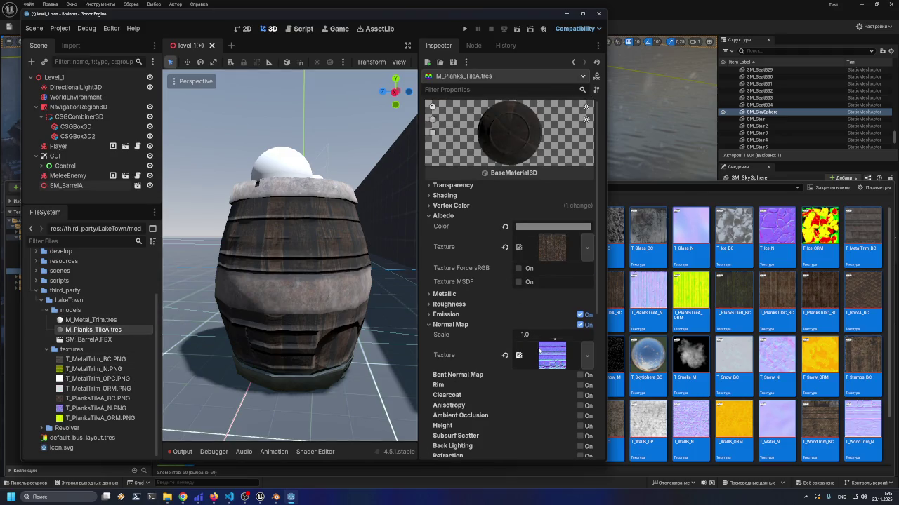
Swap the planks normal map for T_PlanksTileA_N and orbit closer to inspect the barrel
left_click(506, 356)
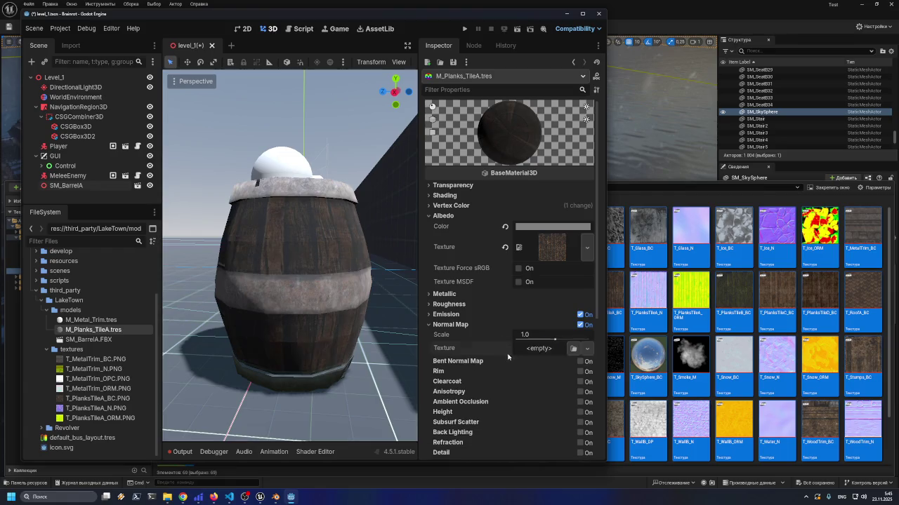
left_click(573, 349)
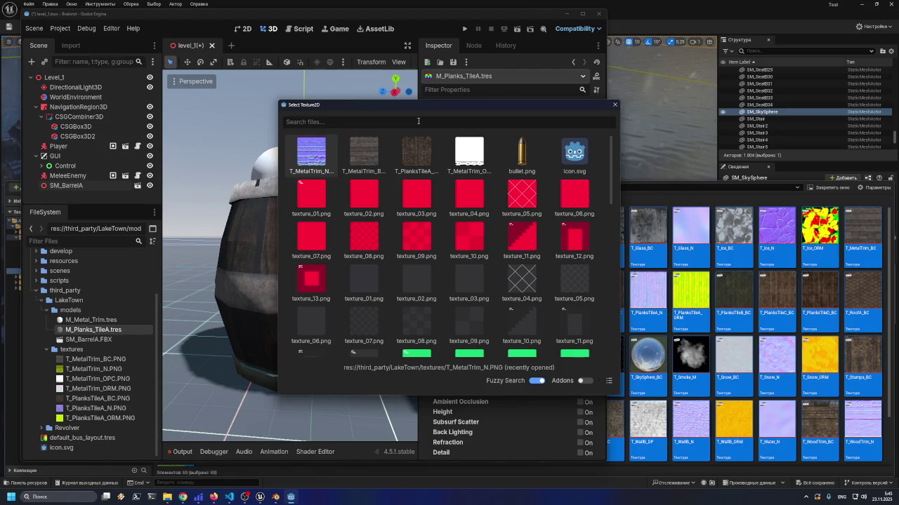
type("Pla")
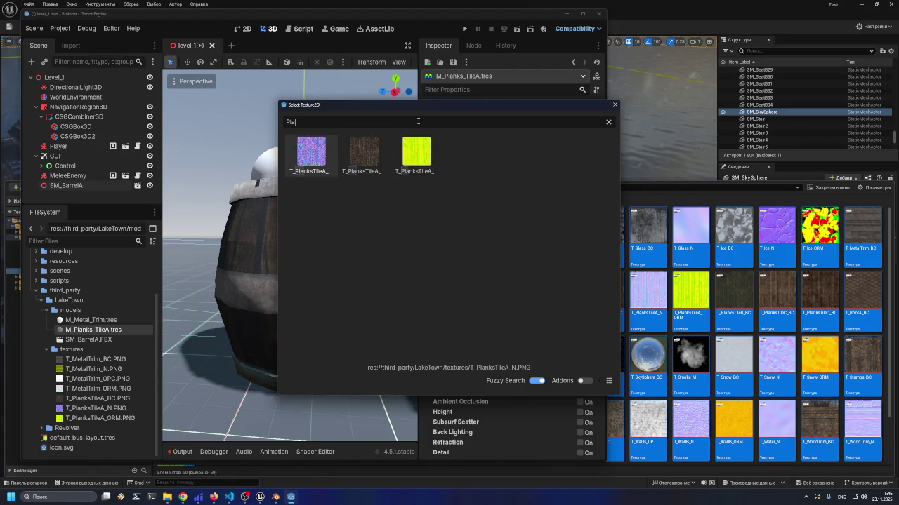
double_click(324, 167)
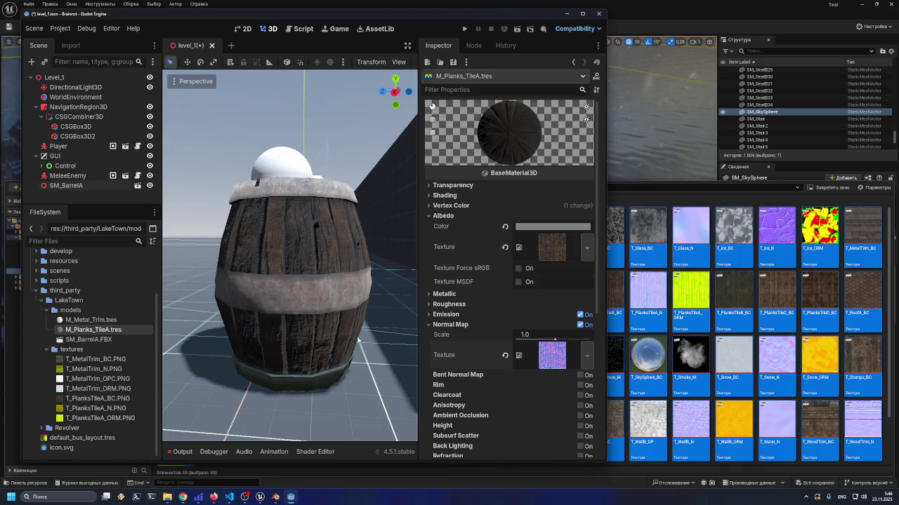
mouse_move(379, 355)
left_mouse_down()
mouse_move(371, 361)
mouse_move(393, 350)
mouse_move(345, 353)
mouse_move(430, 342)
left_mouse_up()
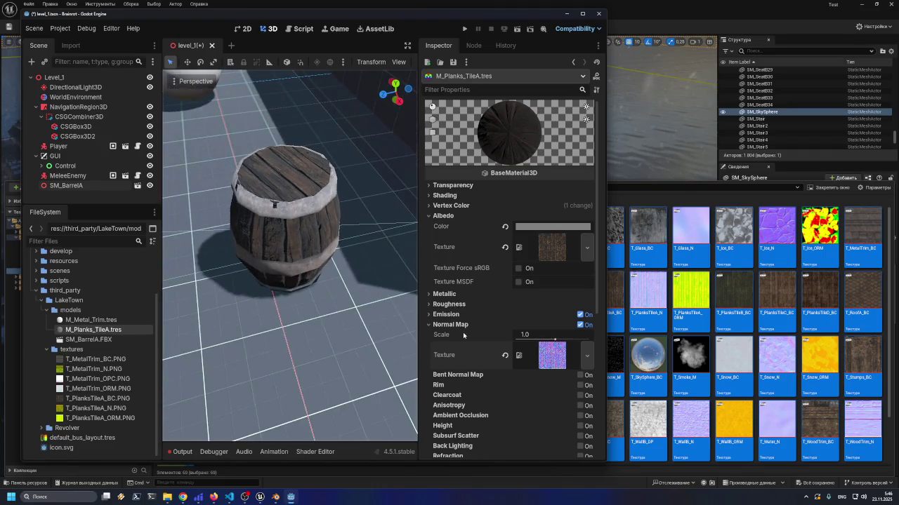
key("alt+Tab")
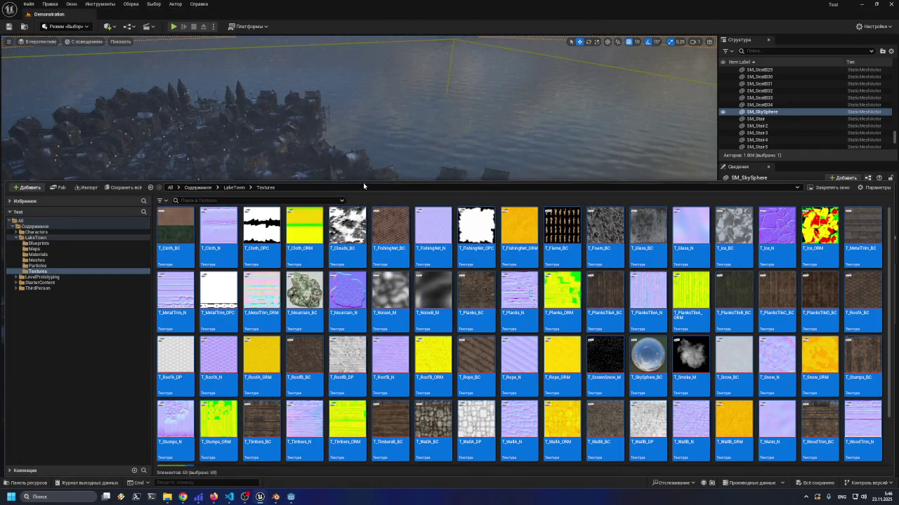
Open LakeTown/Meshes and drop SM_BarrelA onto the boardwalk as SM_BarrelA28
left_click(581, 187)
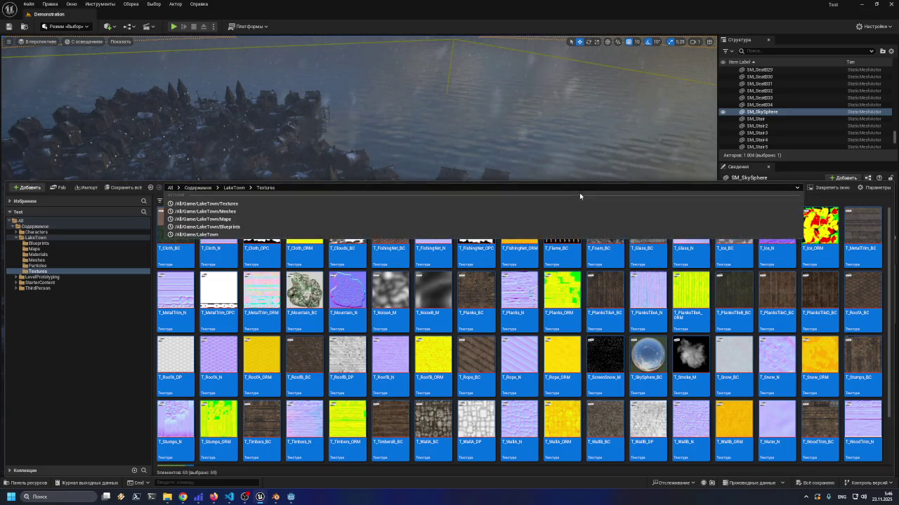
left_click(577, 186)
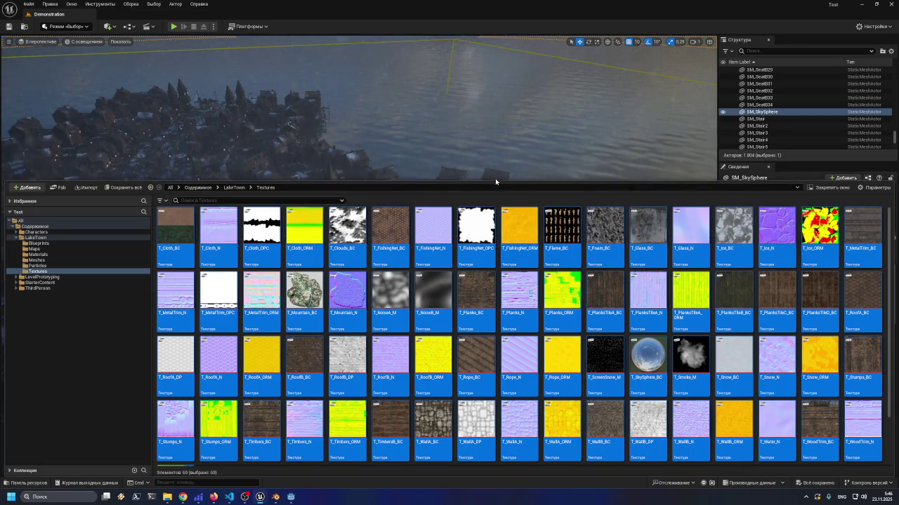
left_click_drag(495, 181, 495, 314)
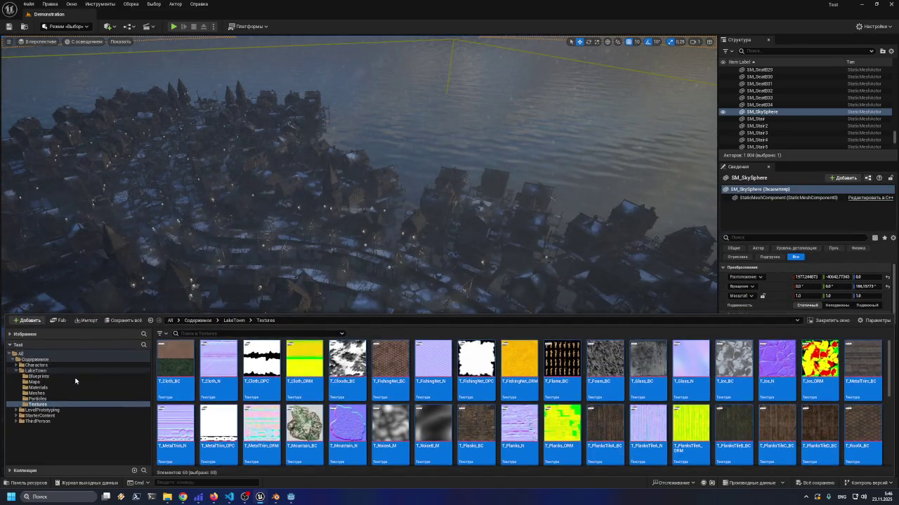
left_click(34, 382)
left_click(38, 387)
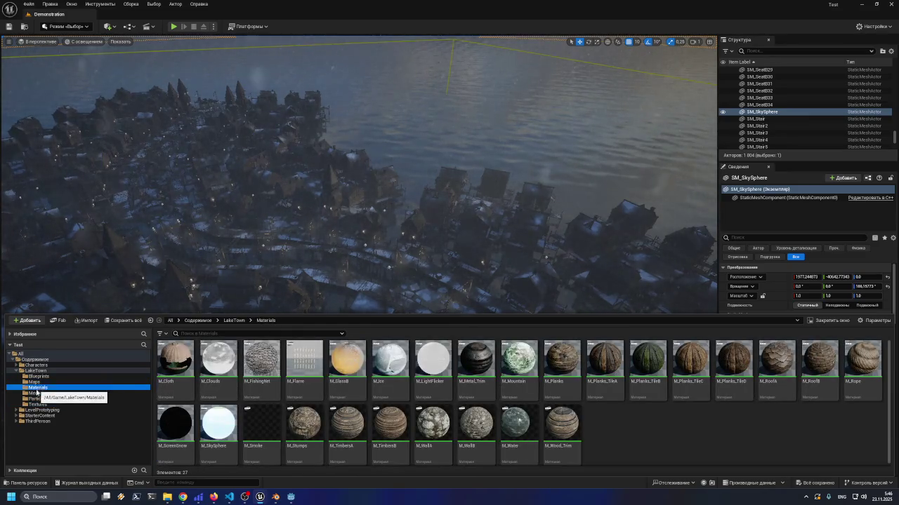
left_click(36, 393)
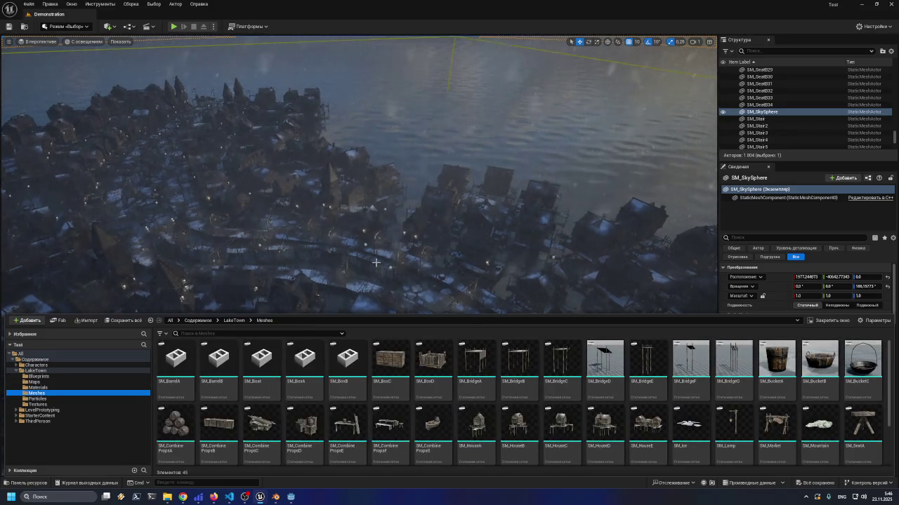
left_click_drag(371, 260, 371, 261)
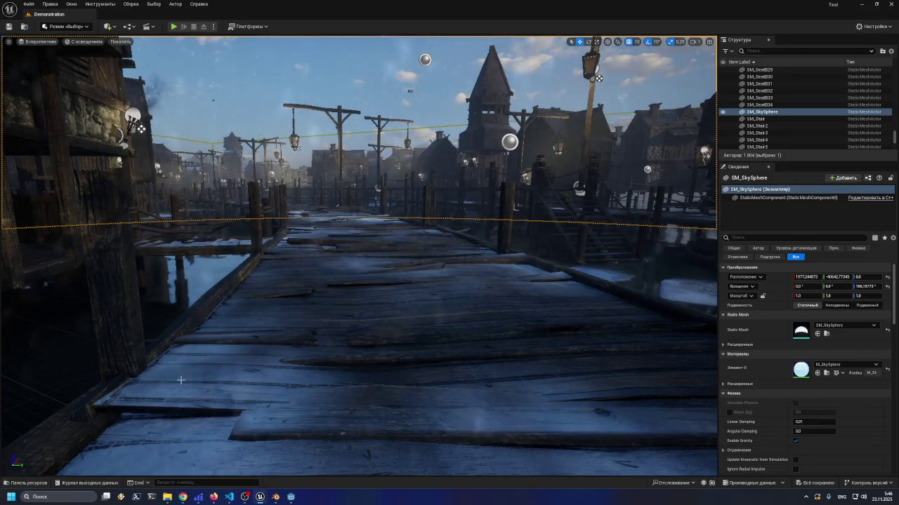
left_click(28, 483)
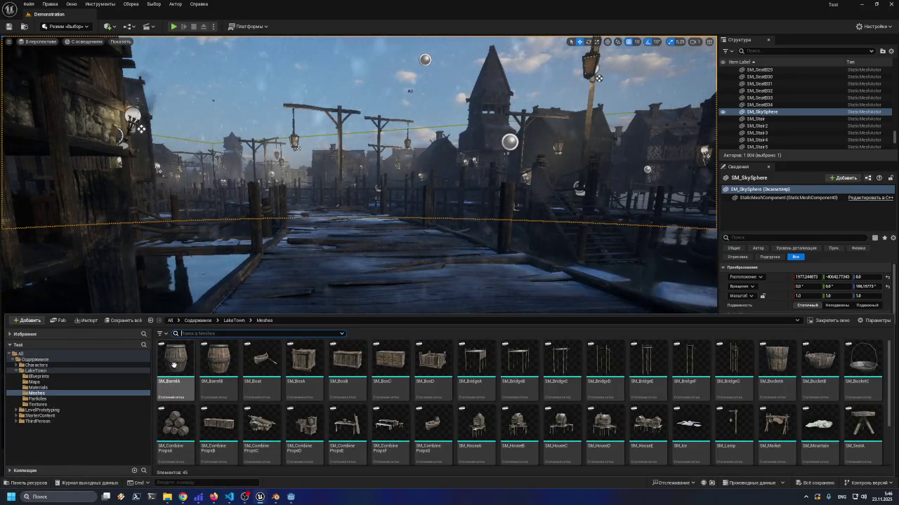
left_click_drag(241, 321, 417, 328)
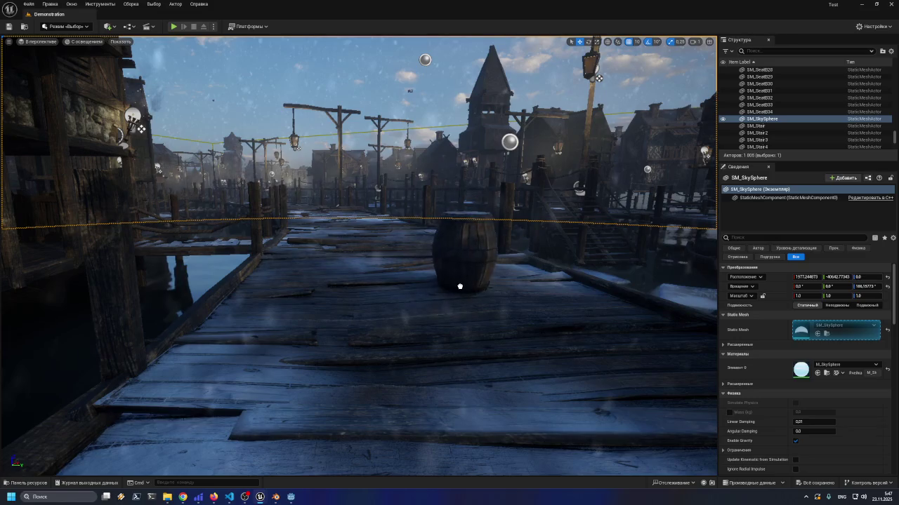
left_click(516, 259)
Frame the placed barrel in Unreal and orbit around it, looking down at its top
left_click_drag(516, 259, 516, 175)
key("f")
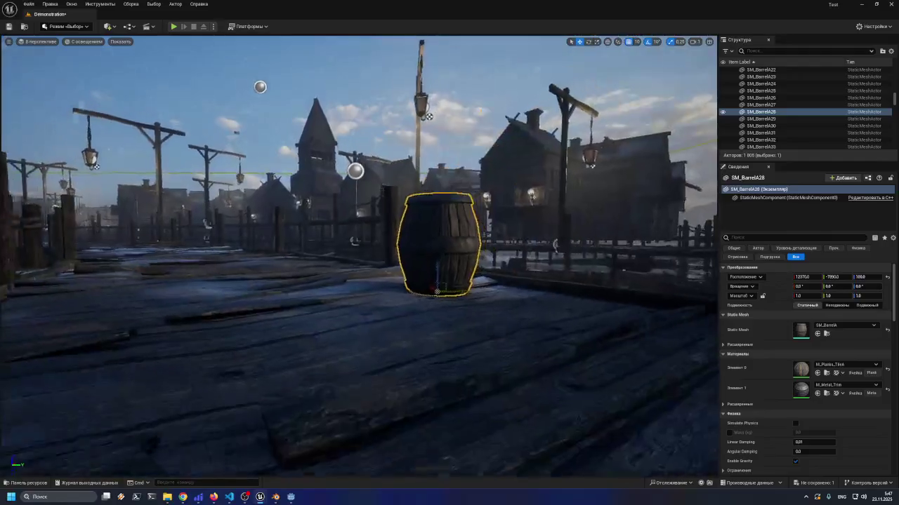
scroll(360, 256, "up", 5)
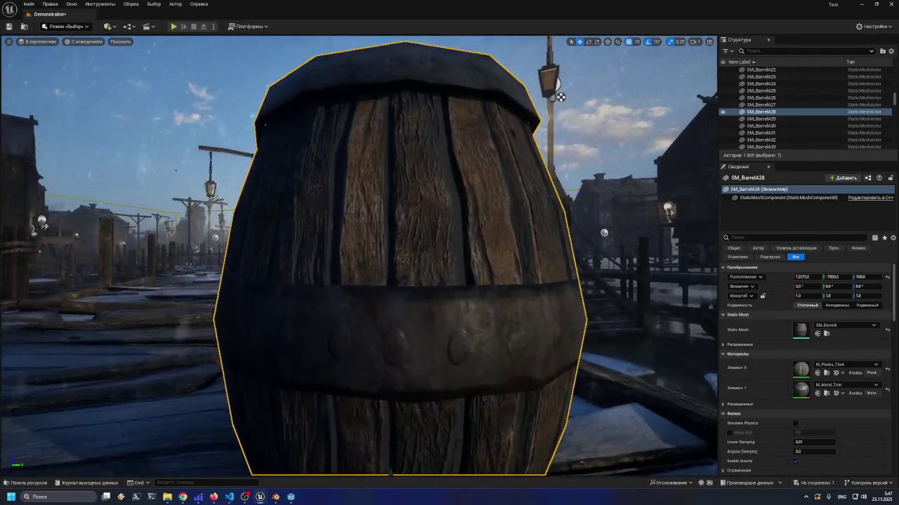
scroll(359, 256, "down", 5)
mouse_move(359, 256)
left_mouse_down()
mouse_move(513, 256)
mouse_move(544, 313)
left_mouse_up()
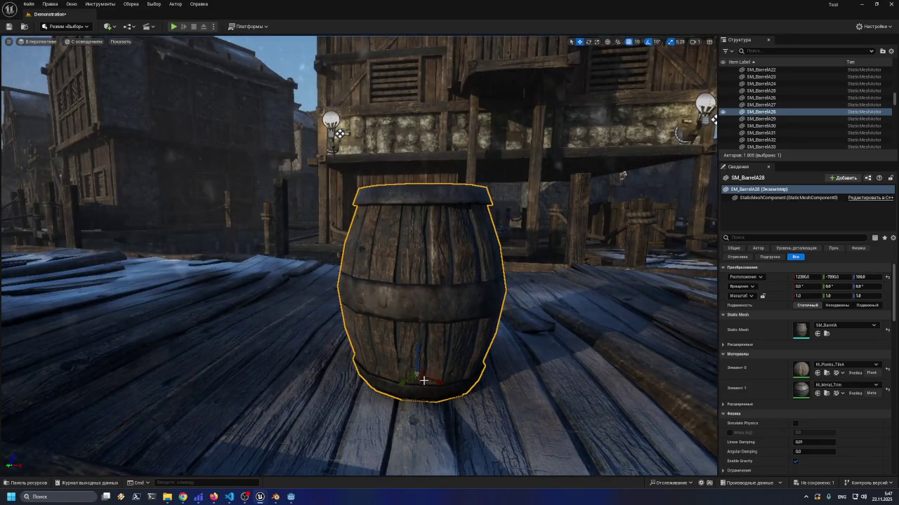
scroll(360, 257, "down", 10)
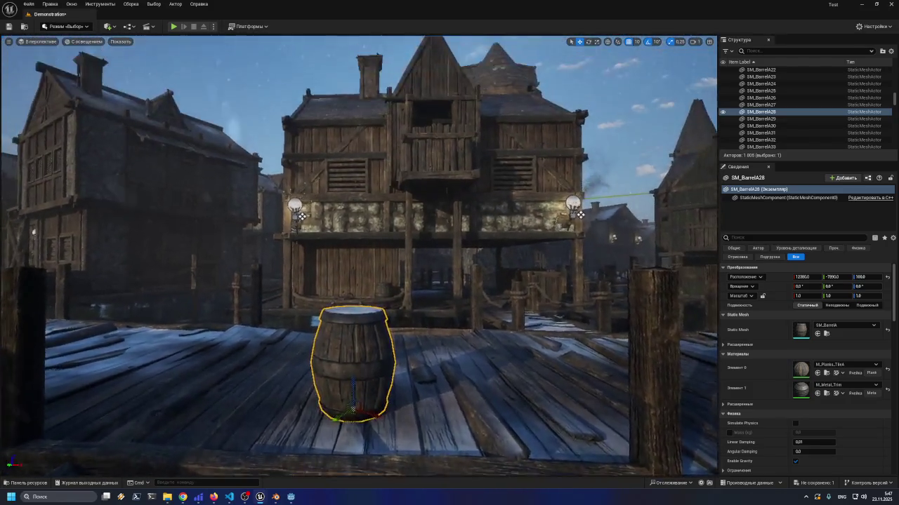
mouse_move(449, 252)
left_mouse_down()
mouse_move(449, 196)
mouse_move(449, 267)
mouse_move(449, 239)
left_mouse_up()
scroll(360, 256, "down", 5)
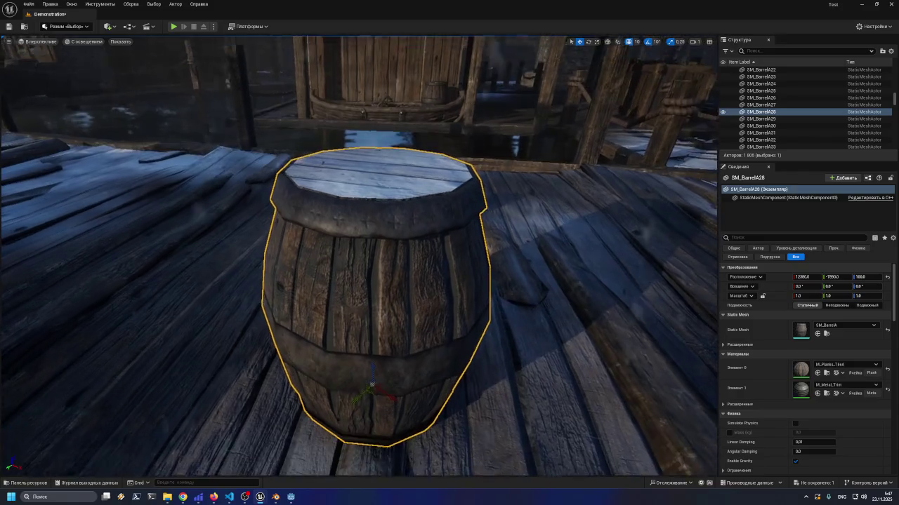
left_click_drag(362, 309, 362, 325)
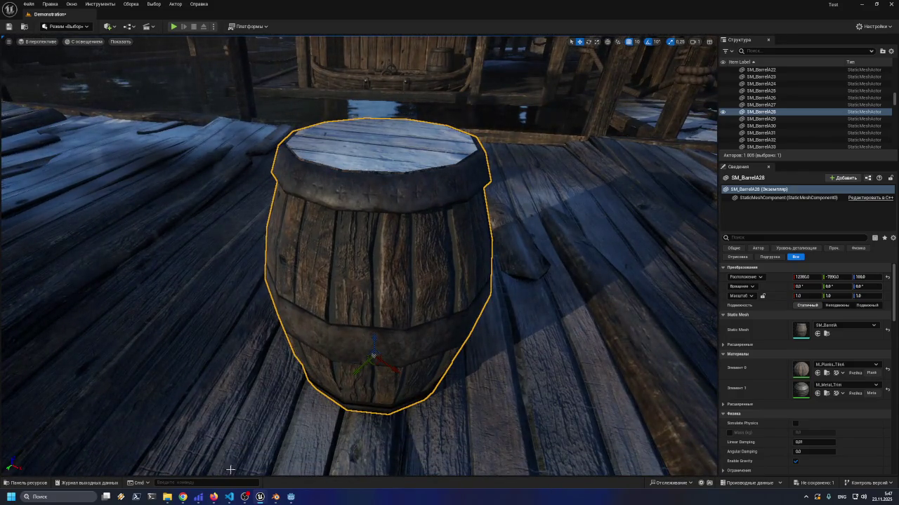
Bring Godot back over Unreal and move the view in close to the barrel
left_click(291, 498)
left_click_drag(291, 281, 291, 249)
scroll(290, 255, "up", 5)
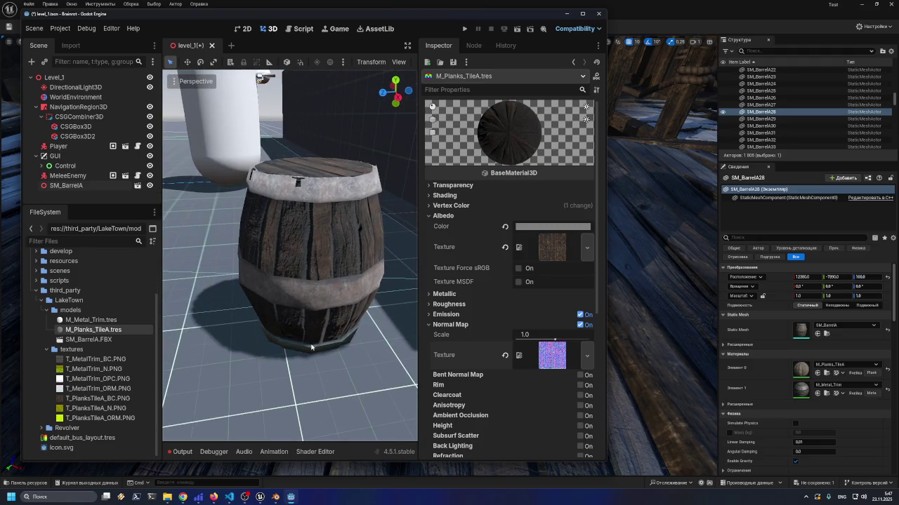
Toggle Godot off and on to compare its barrel against the Unreal barrel
left_click(292, 498)
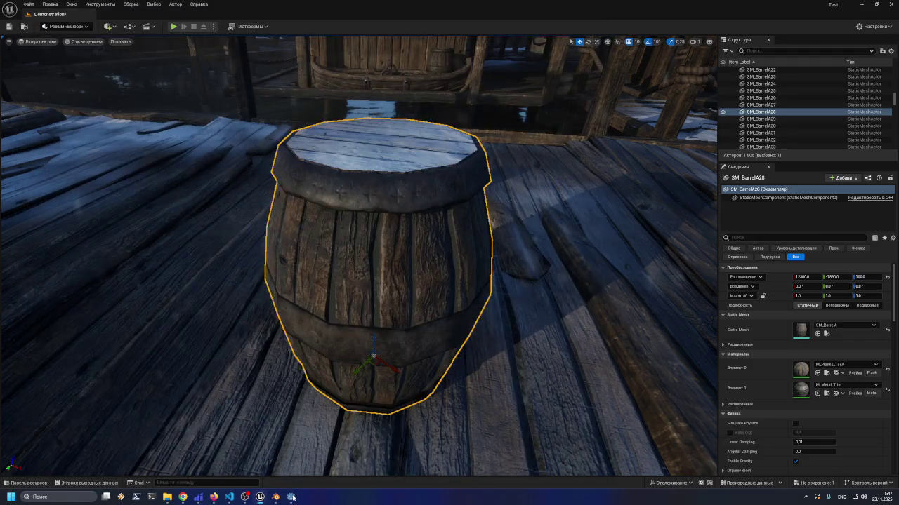
left_click(292, 497)
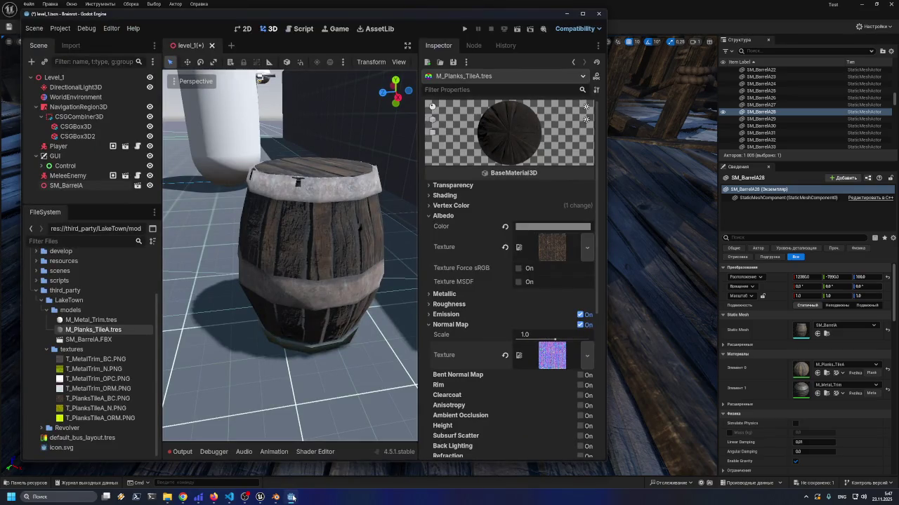
left_click(292, 498)
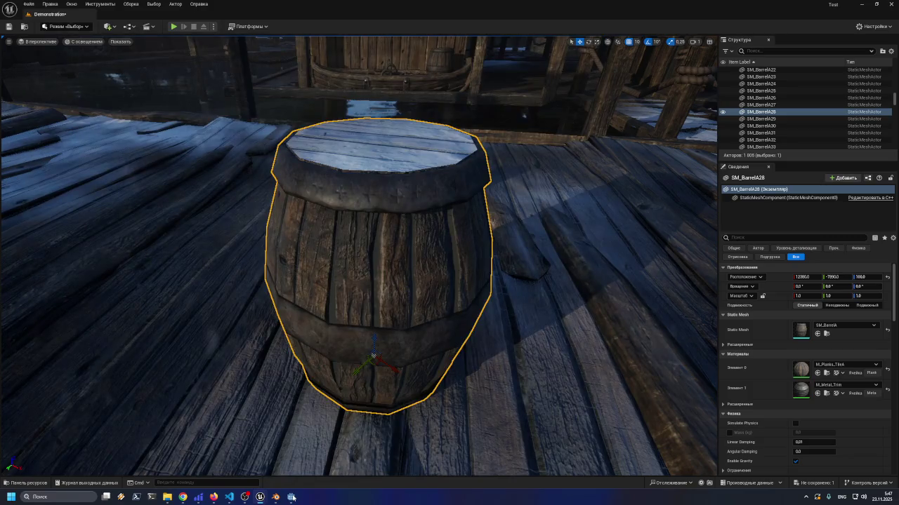
left_click(292, 498)
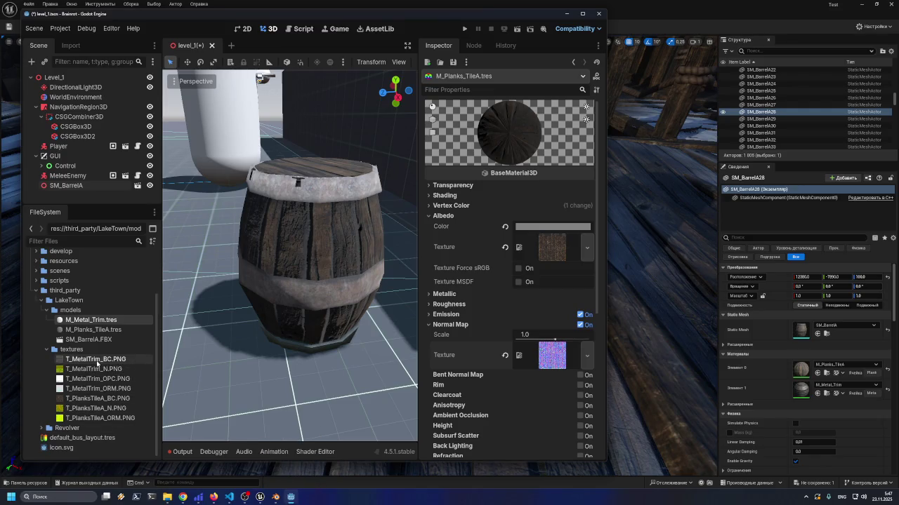
Show M_Metal_Trim.tres in the Inspector, orbit to the barrel's side, and compare with Unreal again
mouse_move(97, 363)
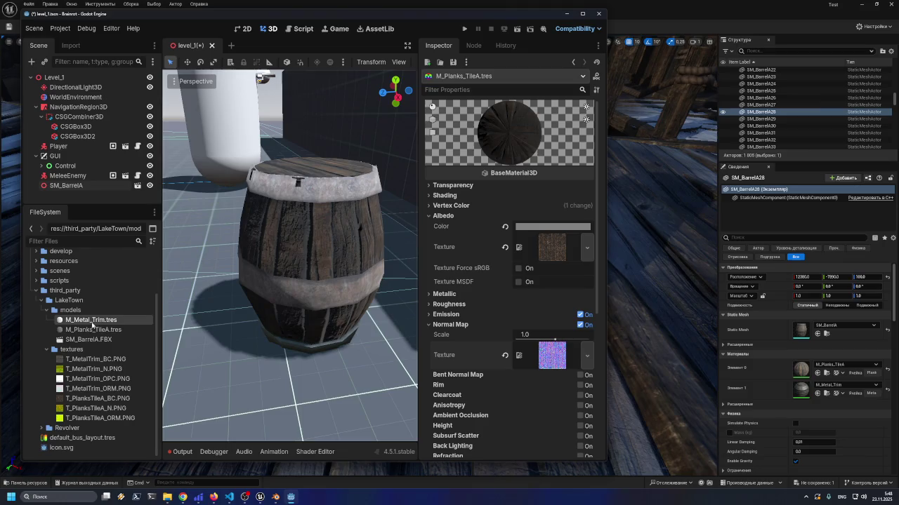
left_click(92, 330)
left_click(94, 321)
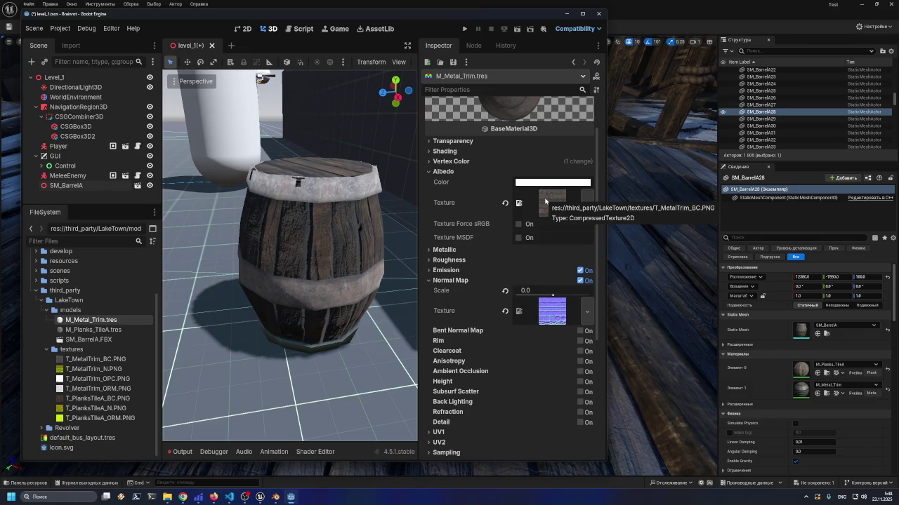
left_click_drag(291, 249, 277, 274)
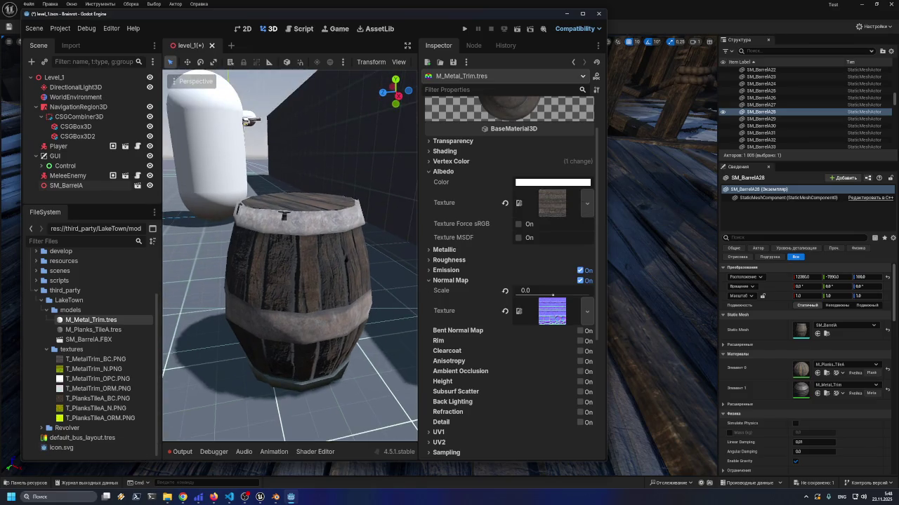
left_click(290, 498)
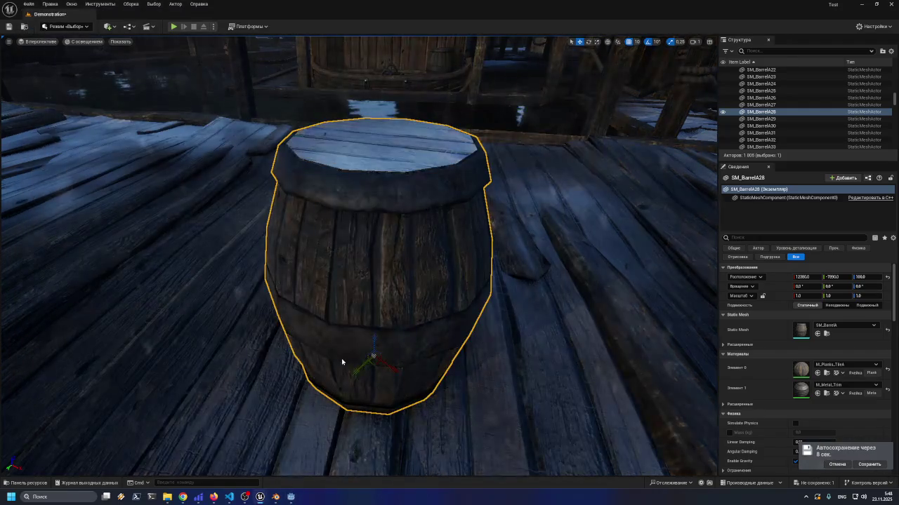
left_click(290, 499)
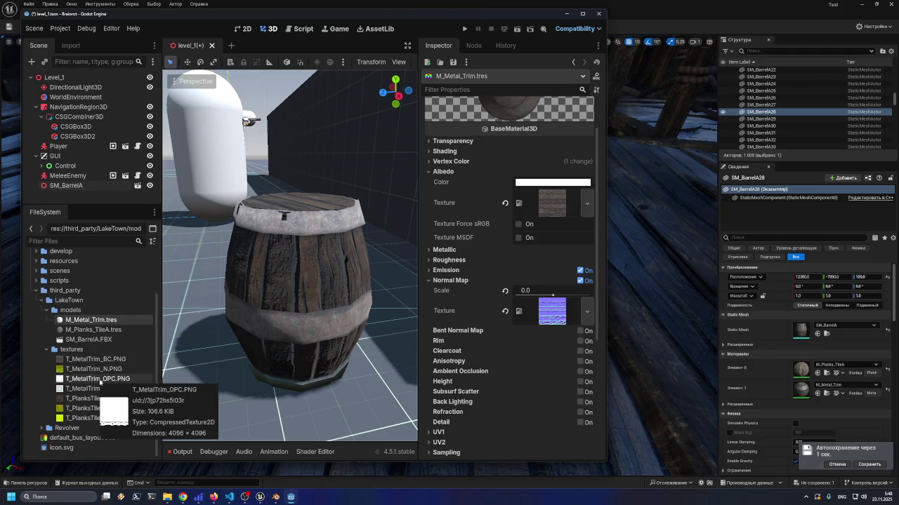
Orbit and zoom around the textured barrel to view its whole side
mouse_move(294, 267)
left_mouse_down()
mouse_move(246, 259)
mouse_move(290, 239)
mouse_move(290, 217)
left_mouse_up()
scroll(290, 255, "up", 5)
scroll(290, 254, "down", 4)
scroll(290, 254, "up", 2)
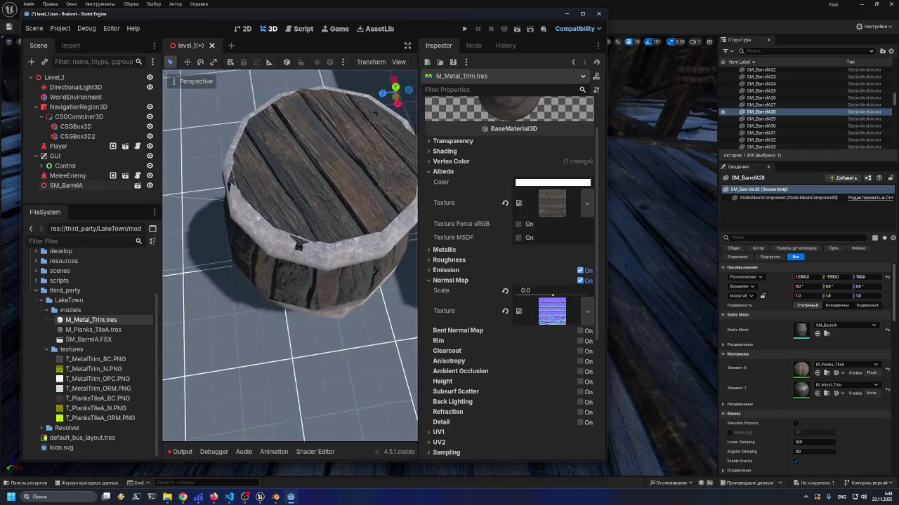
mouse_move(290, 255)
left_mouse_down()
mouse_move(298, 267)
mouse_move(290, 218)
left_mouse_up()
scroll(290, 255, "down", 4)
mouse_move(290, 255)
left_mouse_down()
mouse_move(290, 274)
mouse_move(309, 267)
left_mouse_up()
scroll(290, 255, "down", 3)
scroll(398, 286, "up", 2)
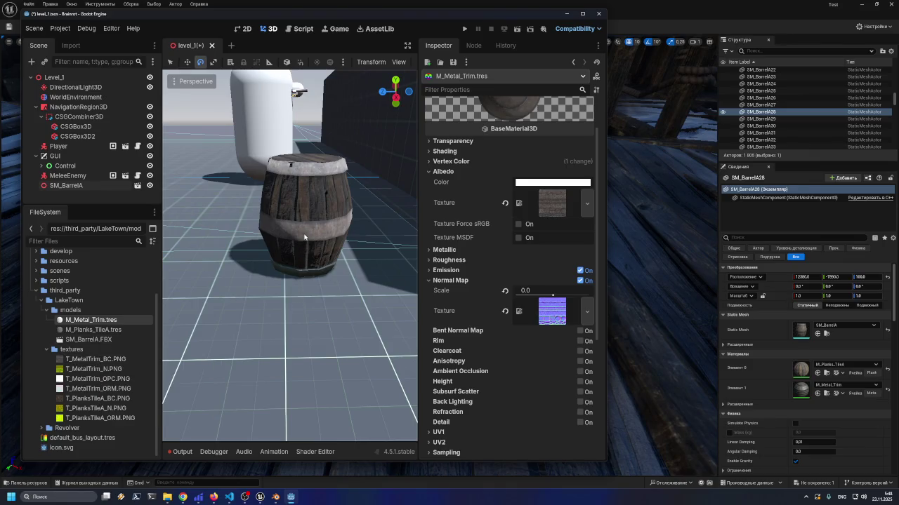
View the barrel from another angle, then open SM_BarrelA.FBX's import settings
scroll(304, 237, "up", 2)
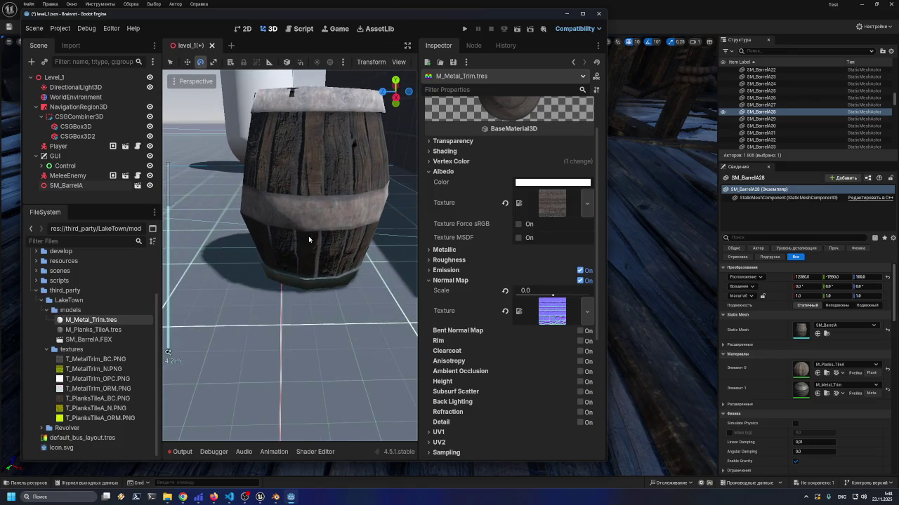
scroll(308, 238, "down", 2)
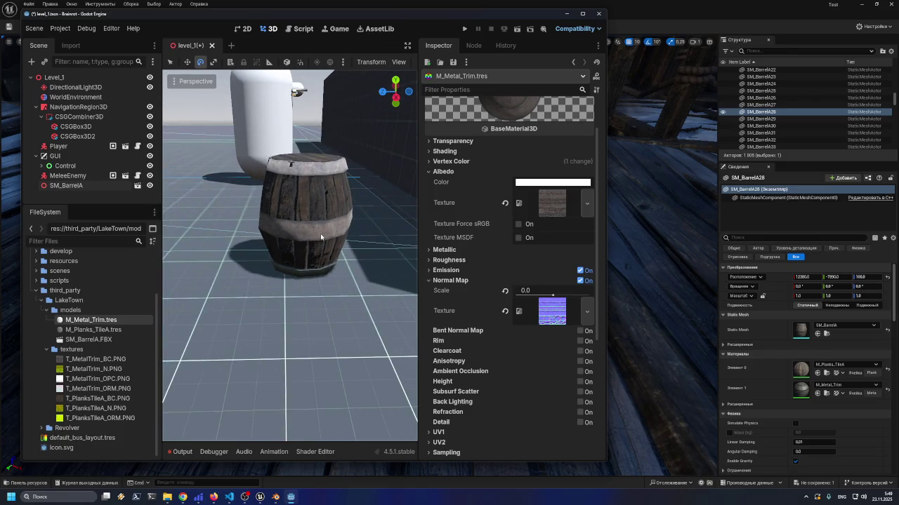
scroll(314, 240, "up", 3)
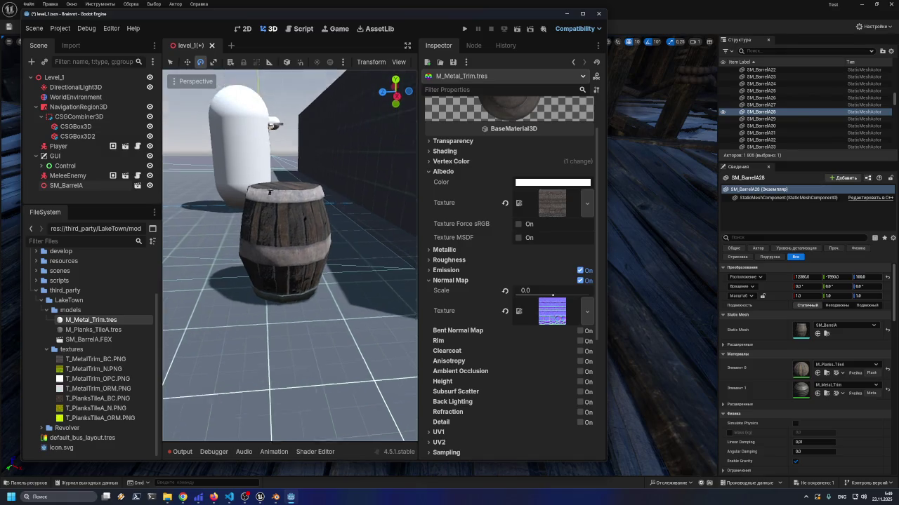
left_click_drag(313, 240, 281, 232)
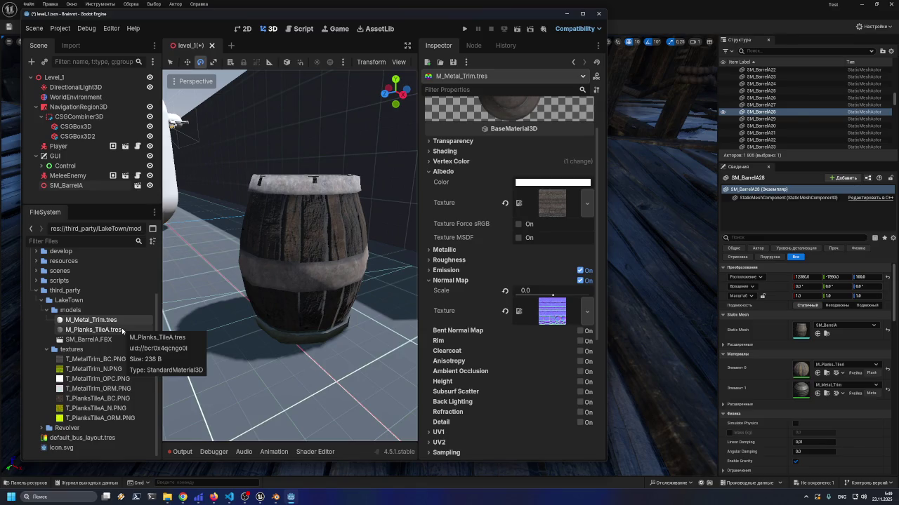
left_click(214, 497)
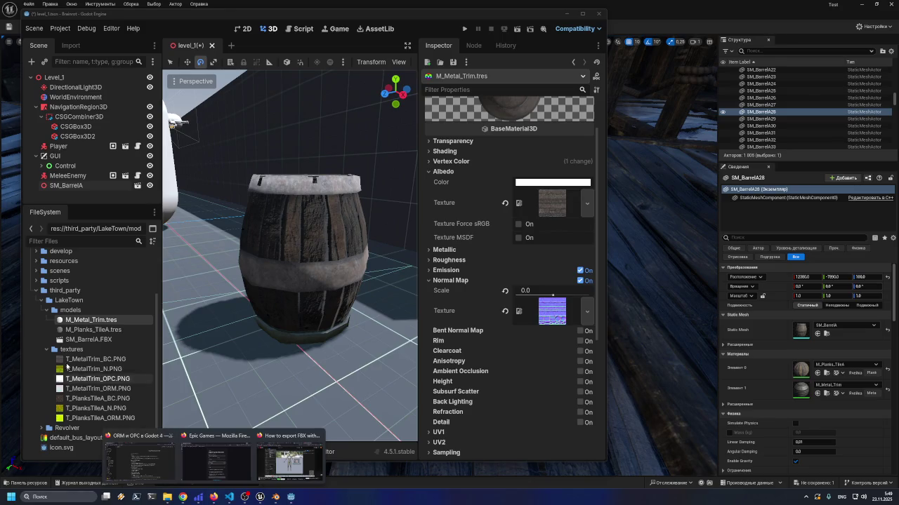
double_click(66, 340)
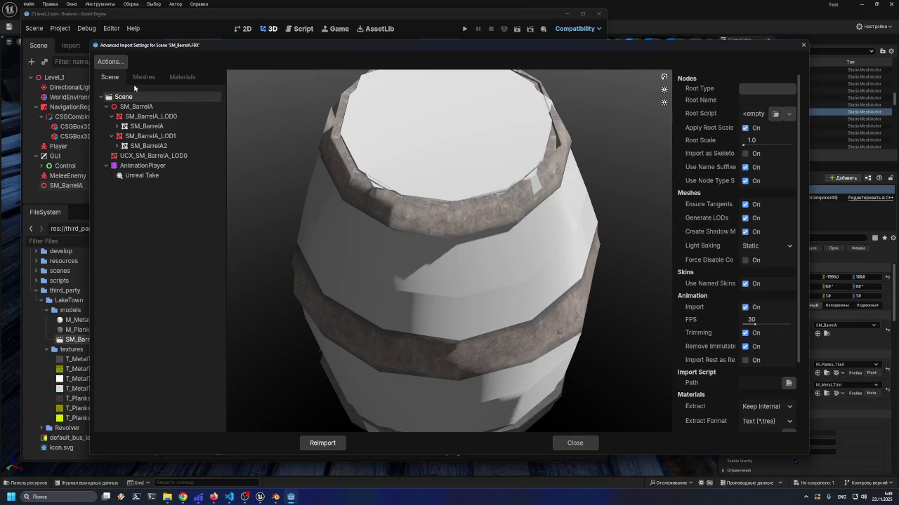
Confirm M_Planks_TileA is linked to external M_Planks_TileA.tres in the import Materials tab, then close
left_click(144, 77)
left_click(183, 78)
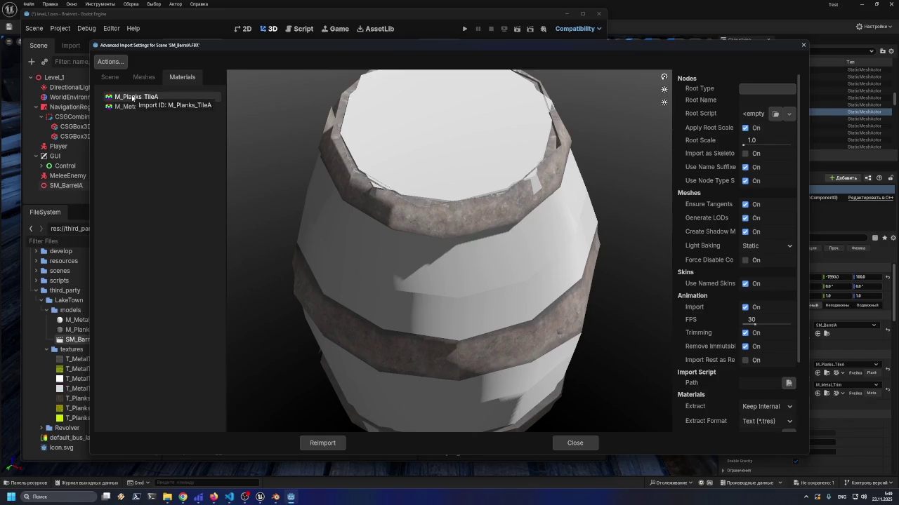
left_click(132, 98)
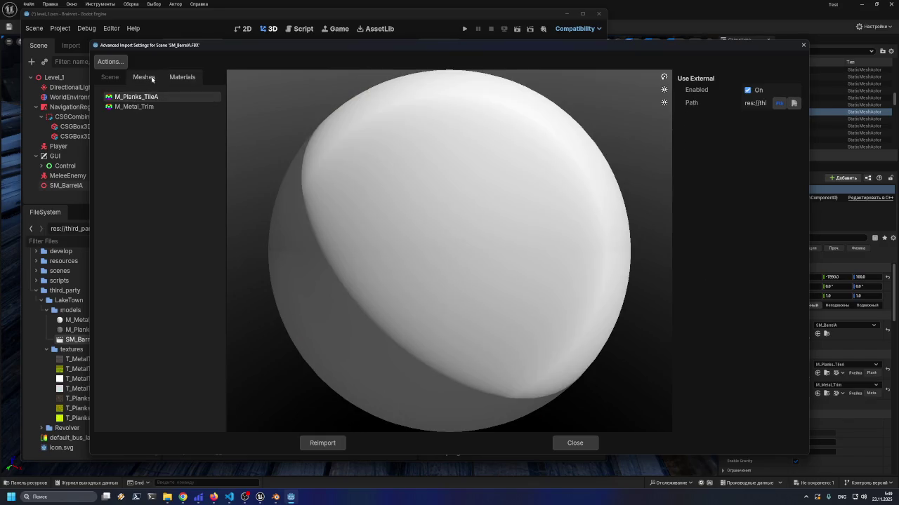
mouse_move(674, 175)
left_mouse_down()
mouse_move(518, 169)
mouse_move(343, 194)
mouse_move(383, 197)
left_mouse_up()
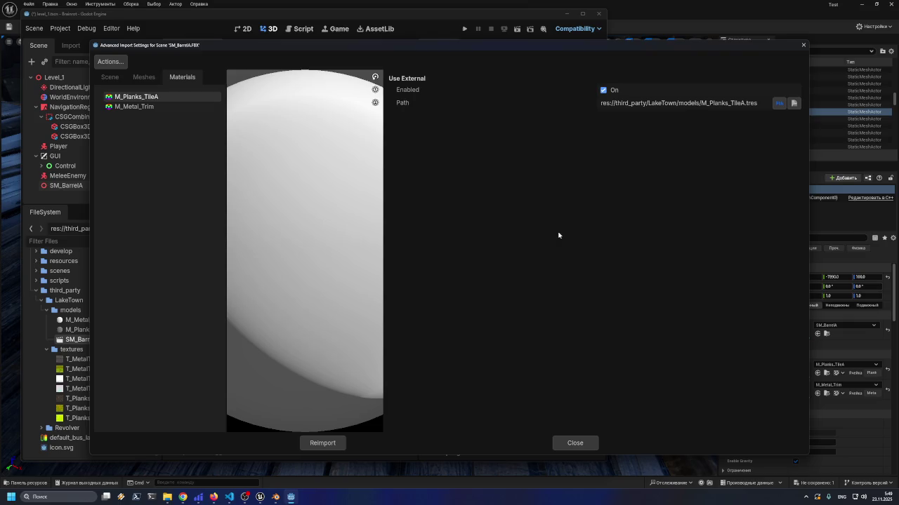
left_click_drag(384, 142, 531, 144)
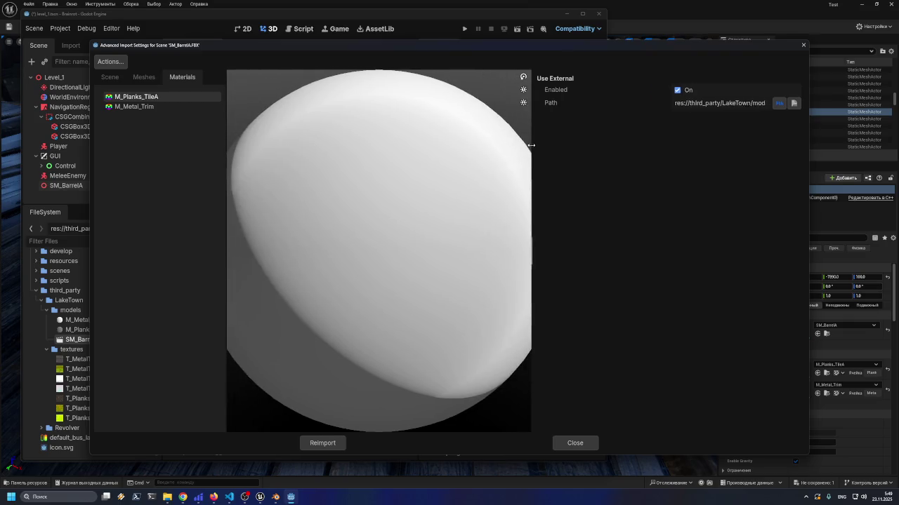
mouse_move(524, 45)
left_mouse_down()
mouse_move(572, 91)
mouse_move(615, 74)
left_mouse_up()
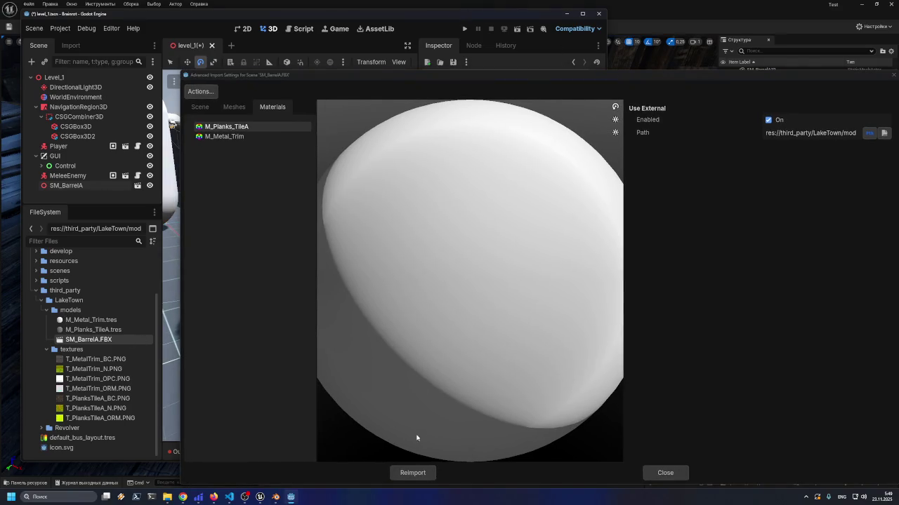
left_click(658, 473)
Create a new ORMMaterial3D resource in the models folder
right_click(70, 311)
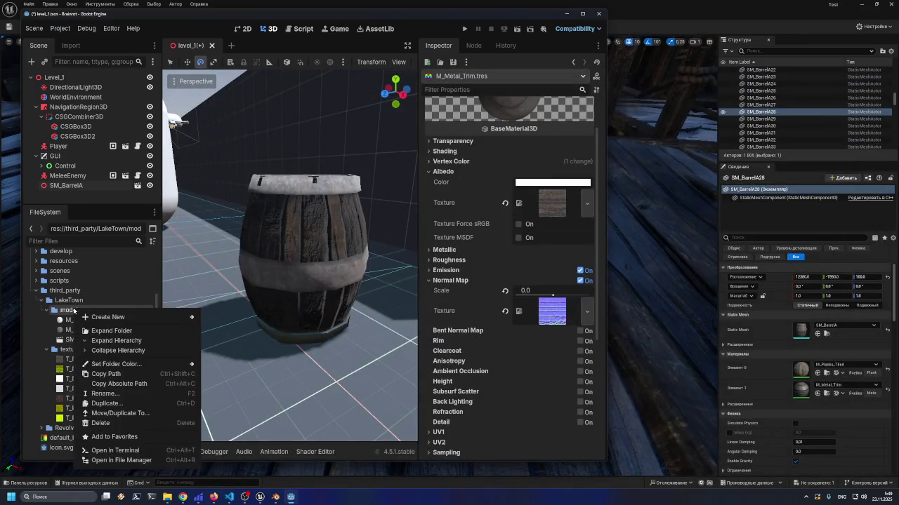
mouse_move(96, 317)
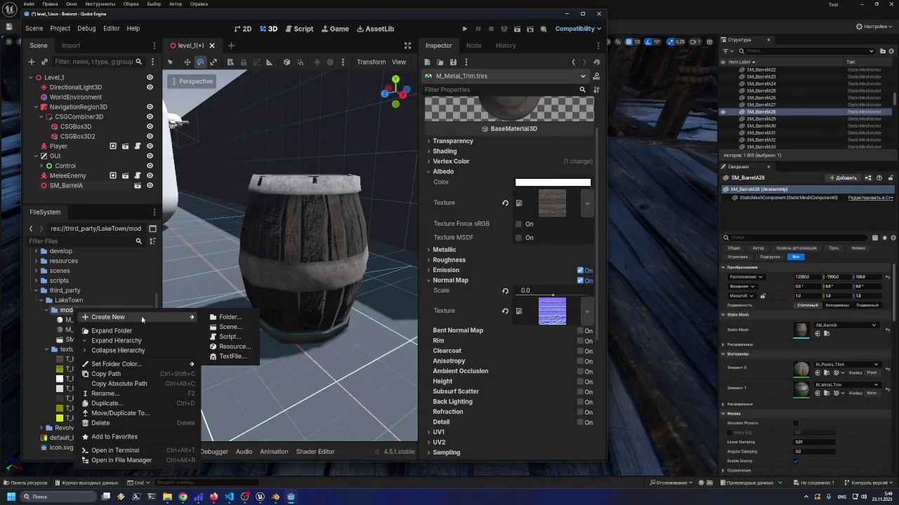
left_click(232, 347)
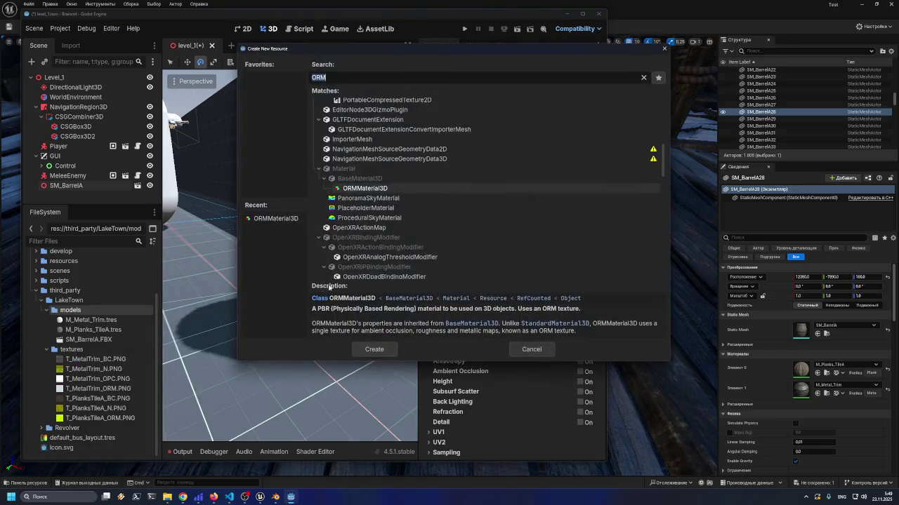
double_click(364, 188)
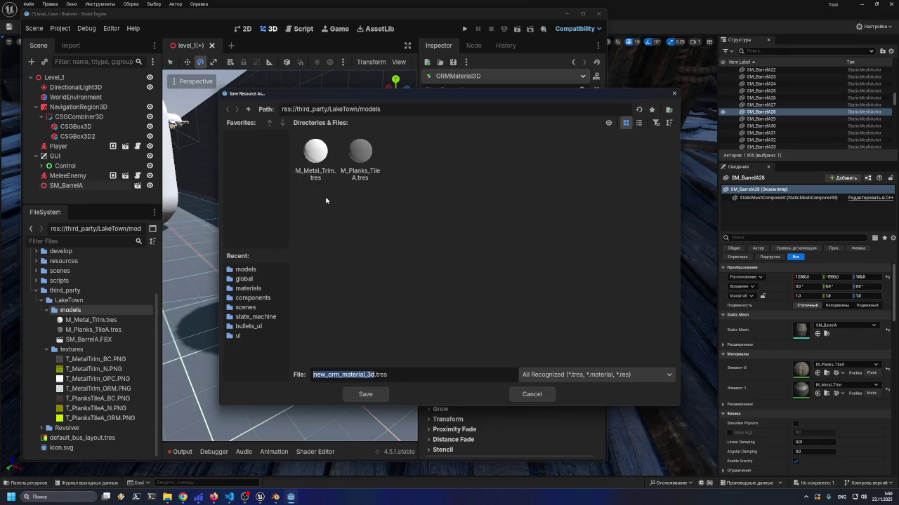
Save it as M_Metal_Trim_orm.tres and select the new file
left_click(372, 177)
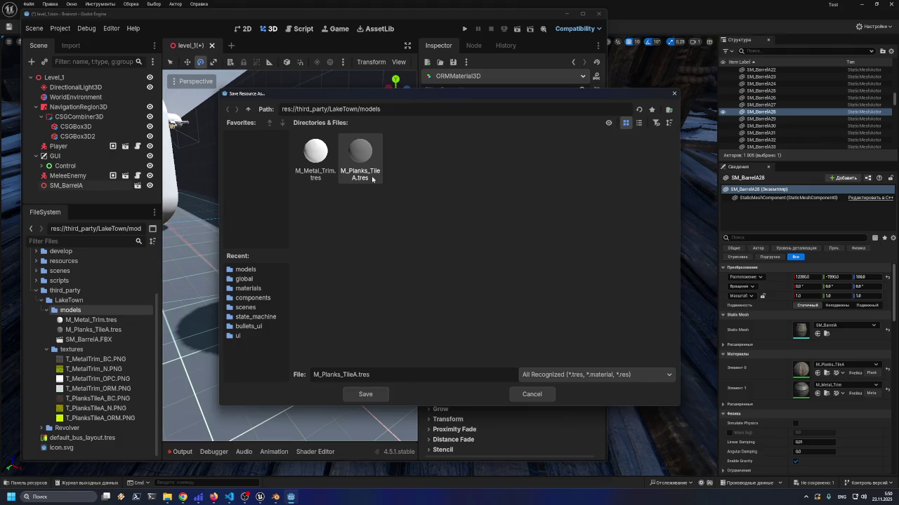
left_click(324, 178)
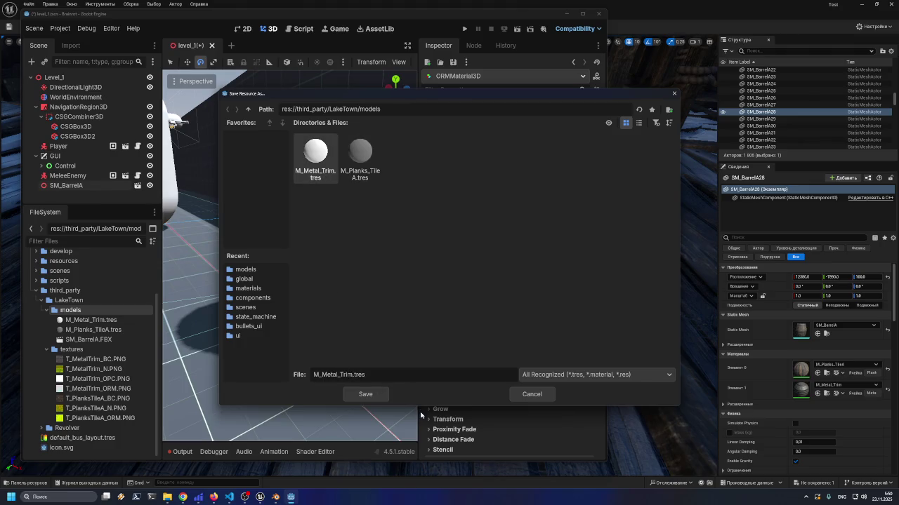
type("_orm")
left_click(358, 395)
left_click(104, 334)
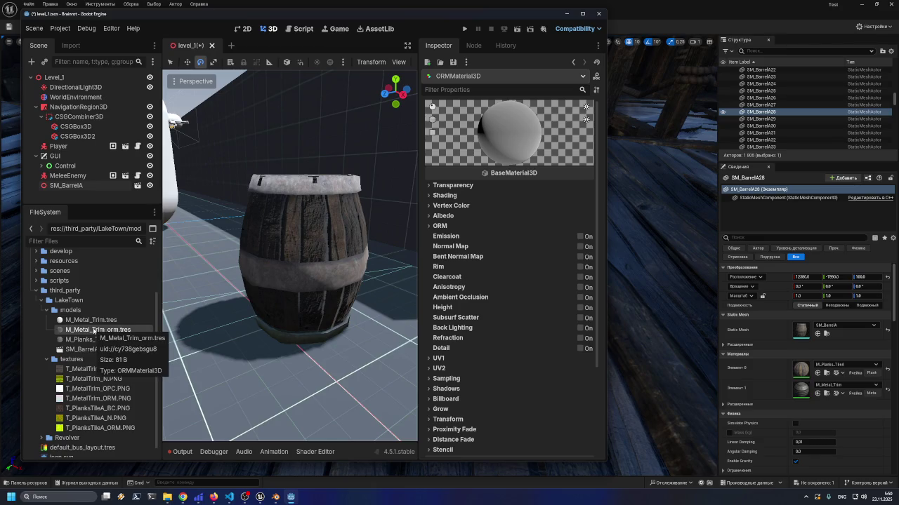
Link the barrel's imported M_Metal_Trim to external M_Metal_Trim_orm.tres and reimport SM_BarrelA.FBX
double_click(80, 349)
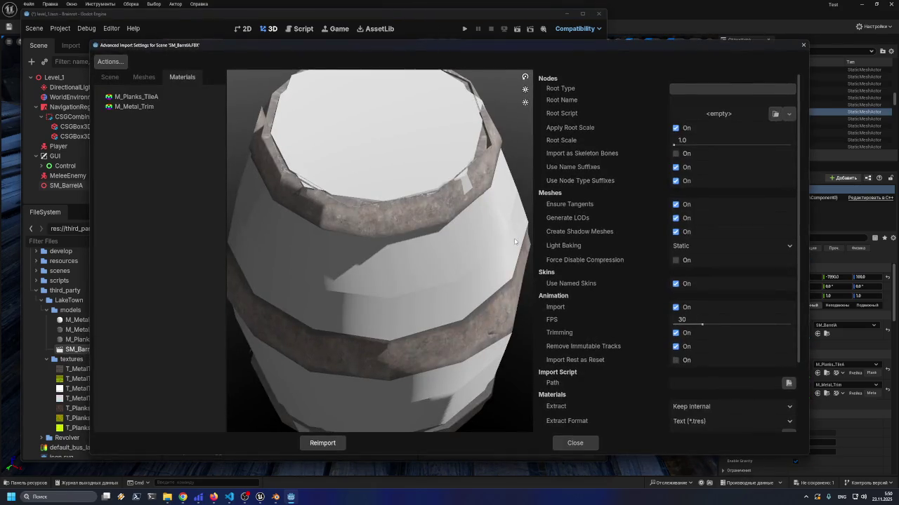
scroll(504, 248, "down", 4)
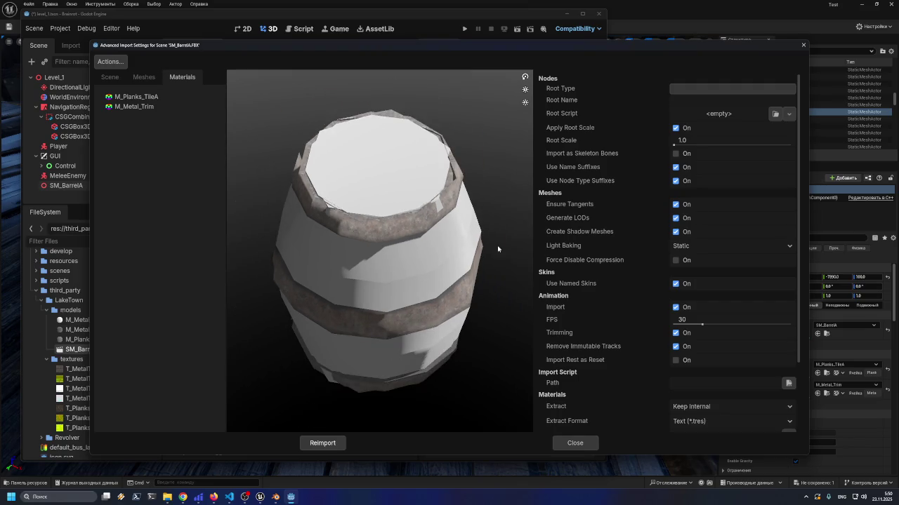
left_click(144, 107)
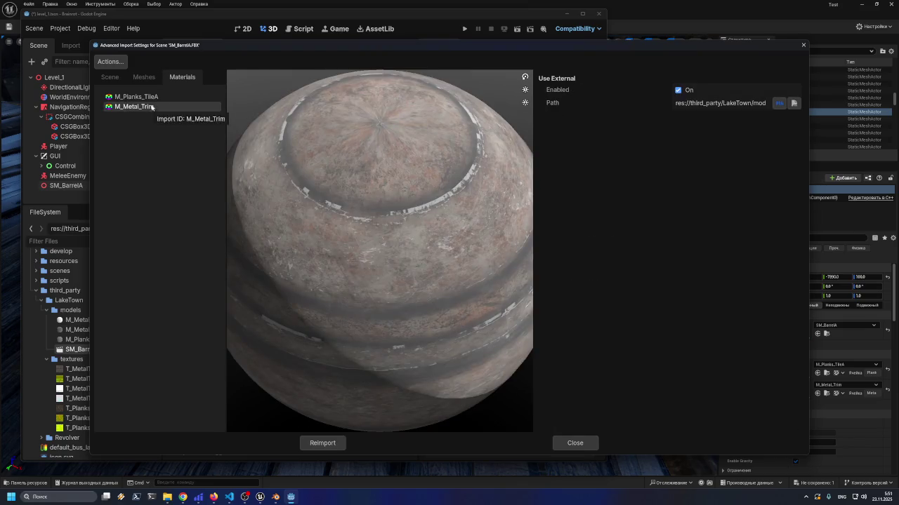
left_click(161, 96)
left_click(153, 106)
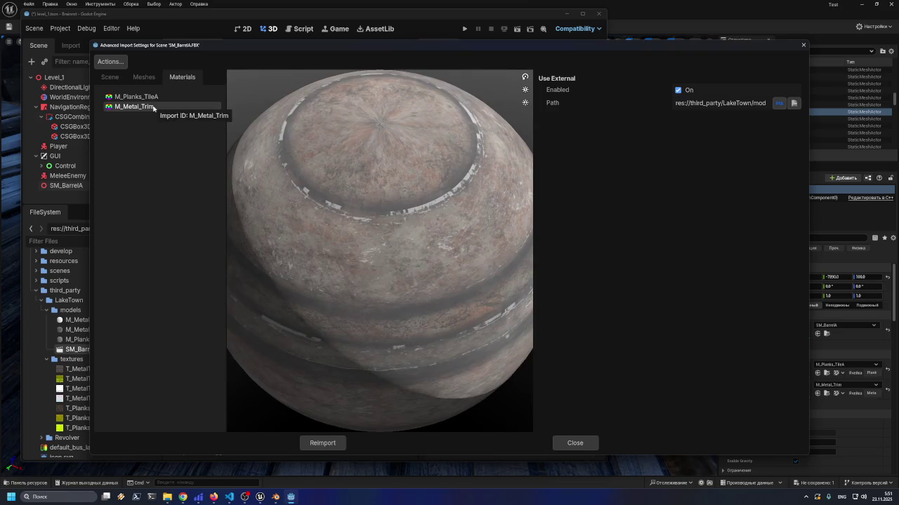
left_click(793, 103)
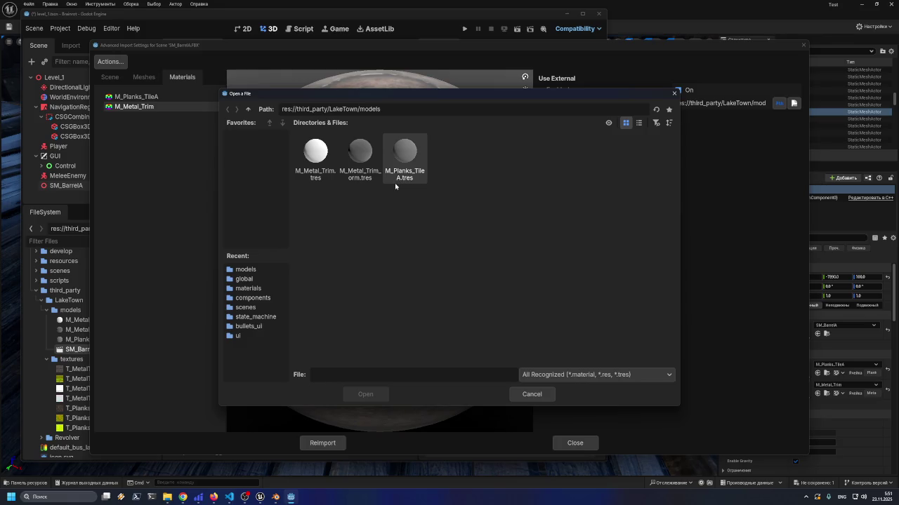
double_click(360, 153)
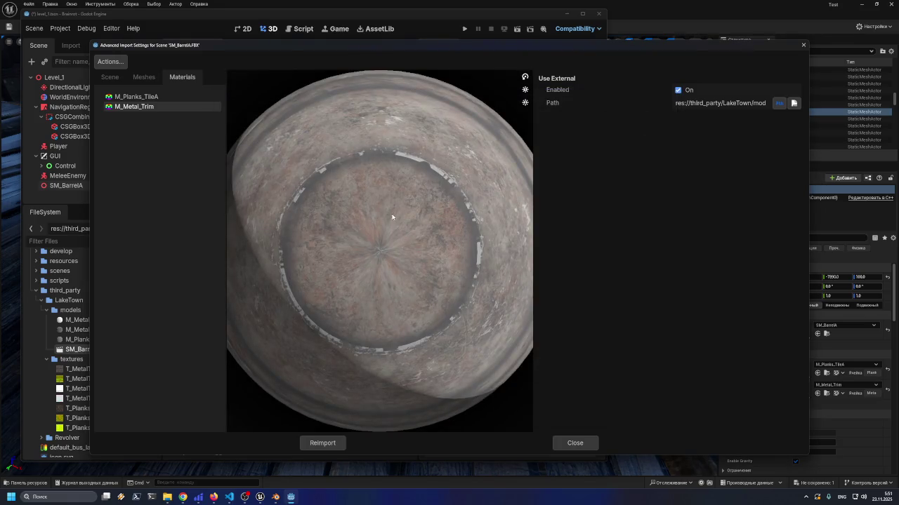
left_click(705, 102)
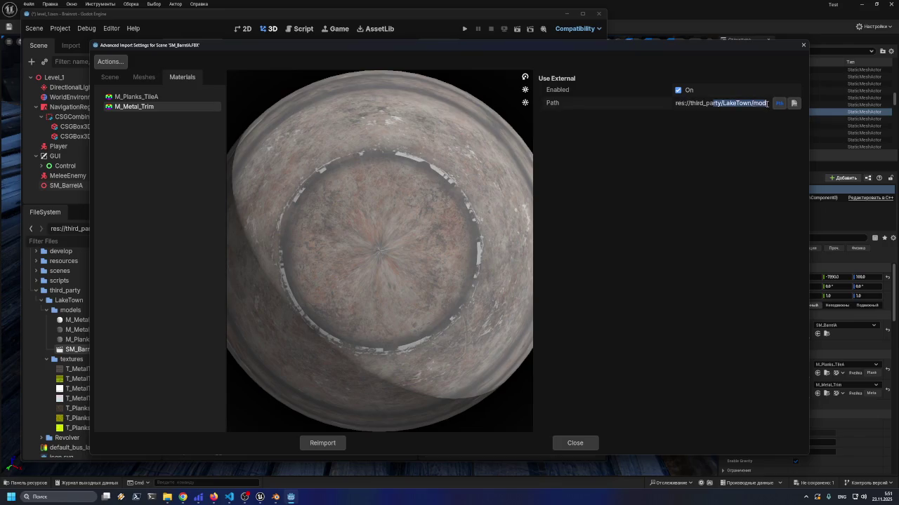
left_click(337, 444)
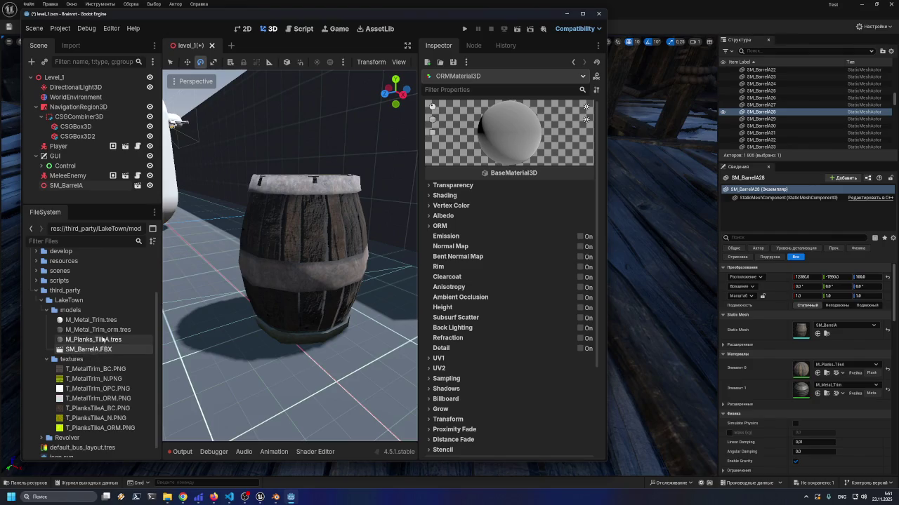
left_click(98, 329)
left_click(431, 226)
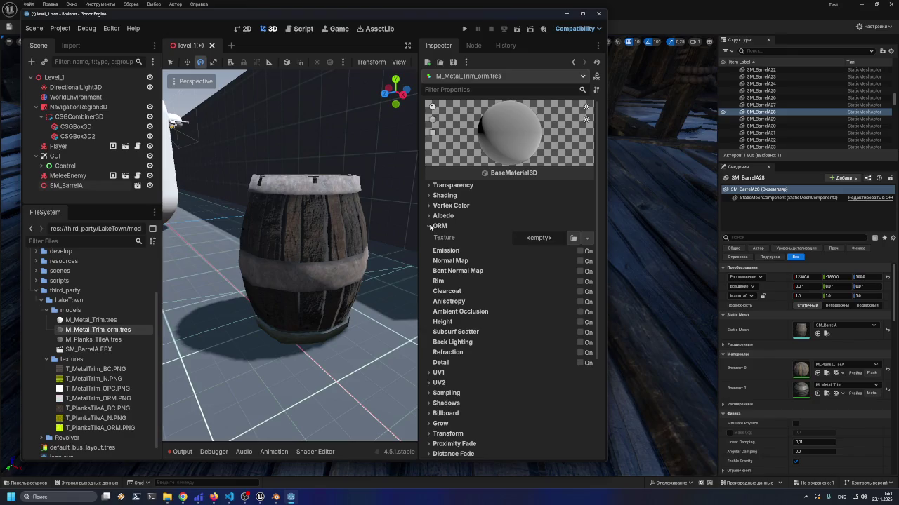
left_click(573, 238)
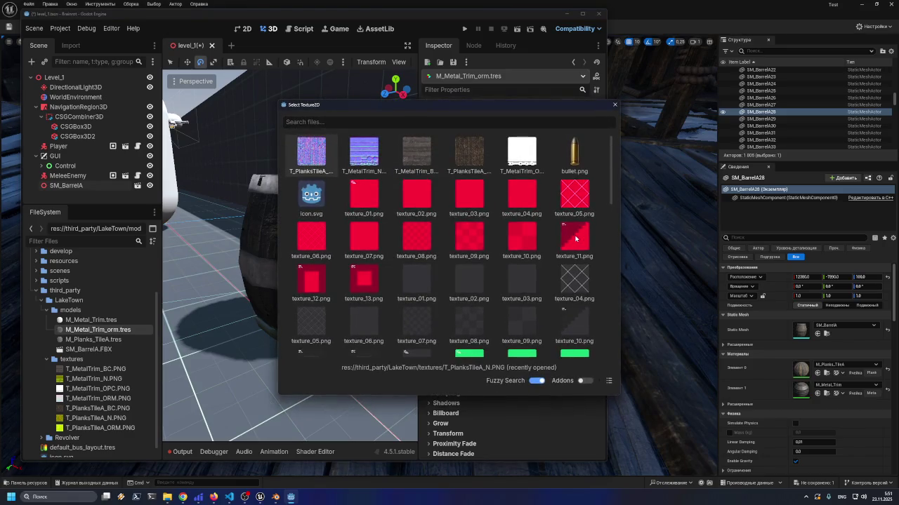
double_click(421, 155)
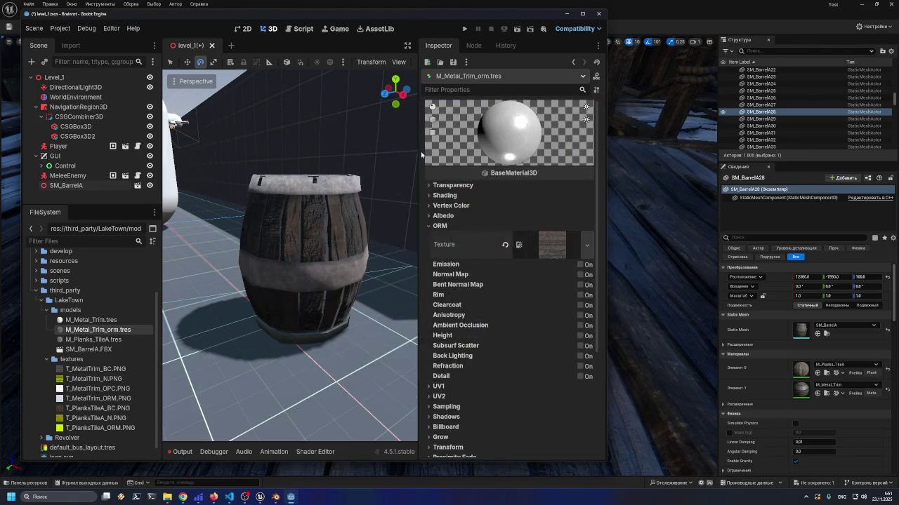
left_click(504, 244)
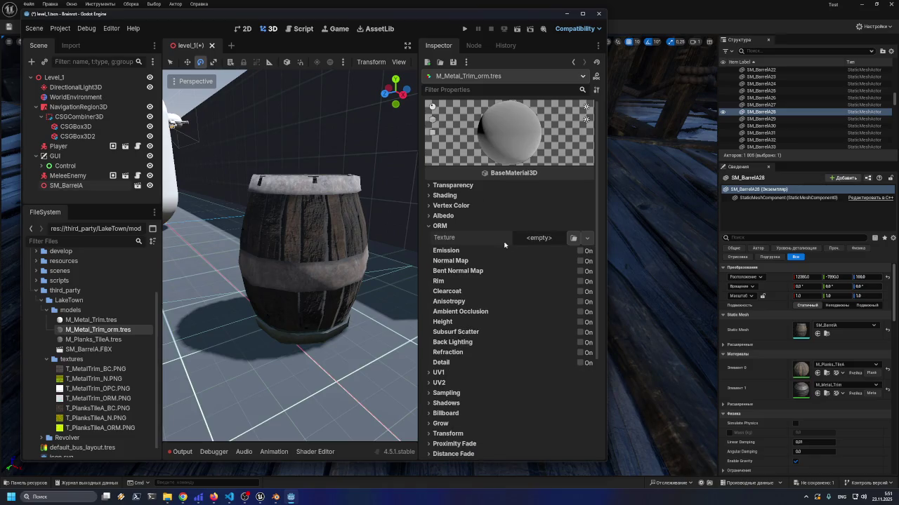
double_click(88, 349)
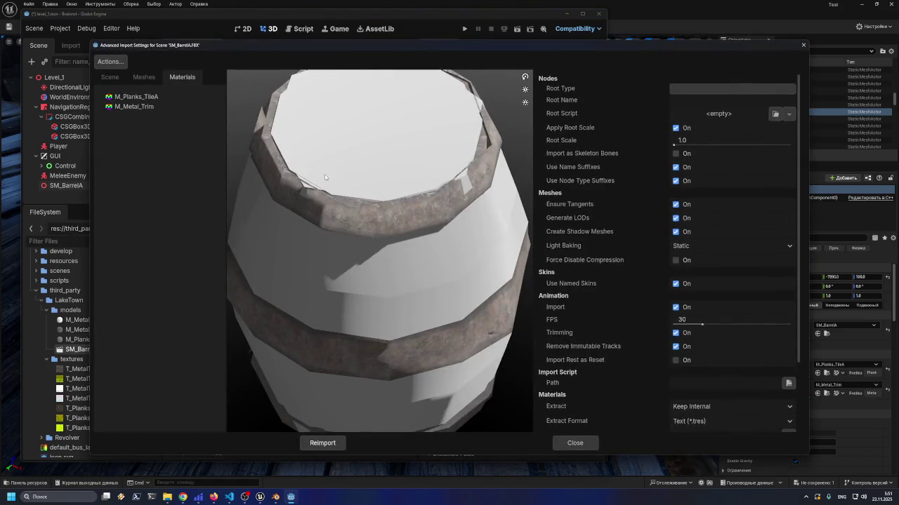
left_click(149, 109)
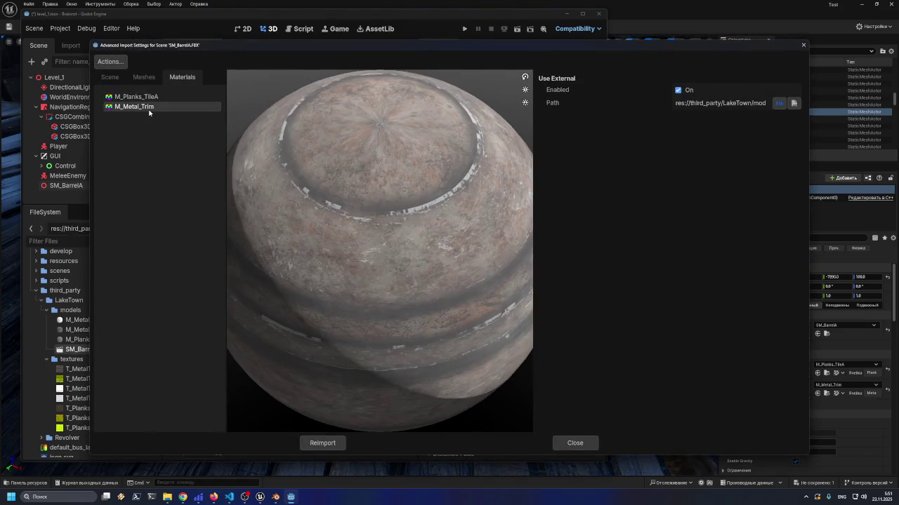
left_click_drag(705, 102, 817, 98)
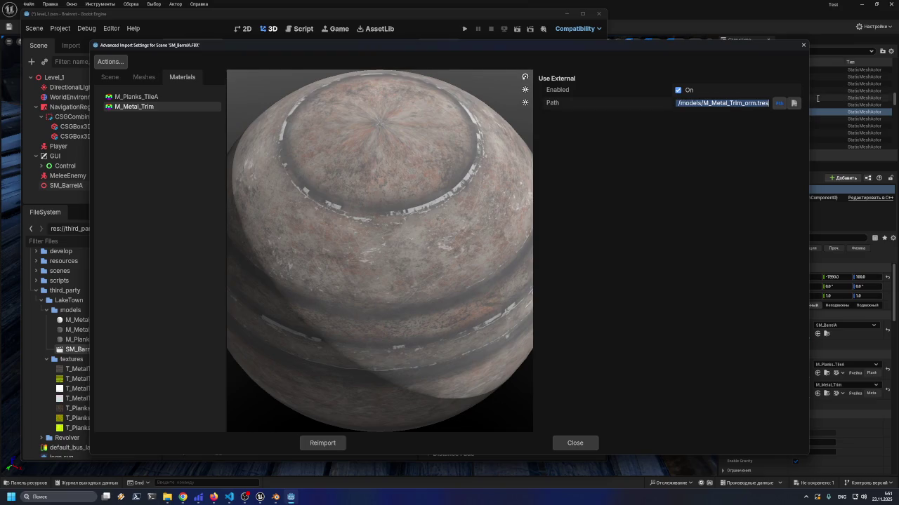
left_click_drag(789, 103, 642, 113)
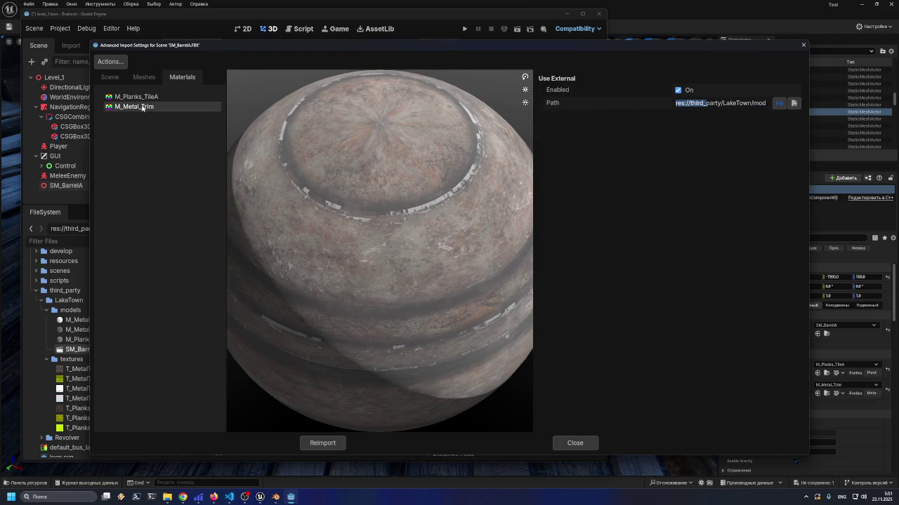
left_click(314, 442)
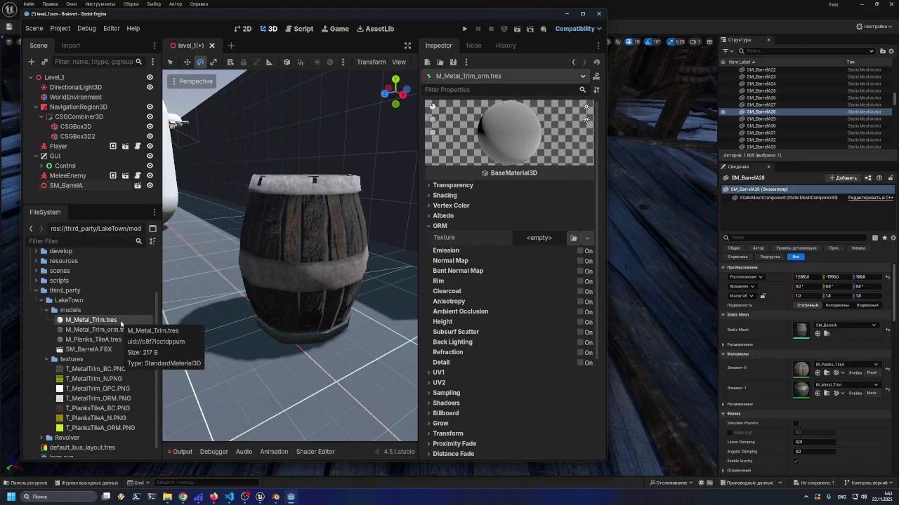
Delete the old M_Metal_Trim.tres and reopen SM_BarrelA.FBX's import settings
key("Delete")
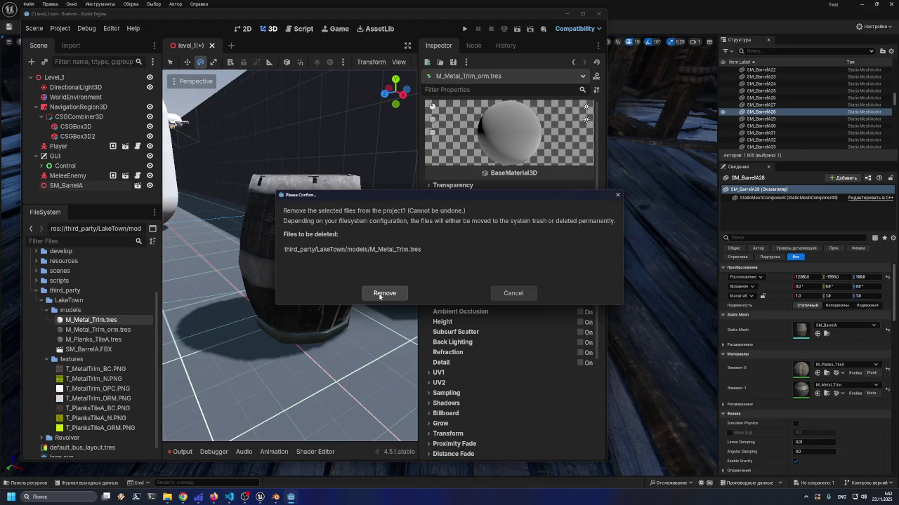
left_click(380, 294)
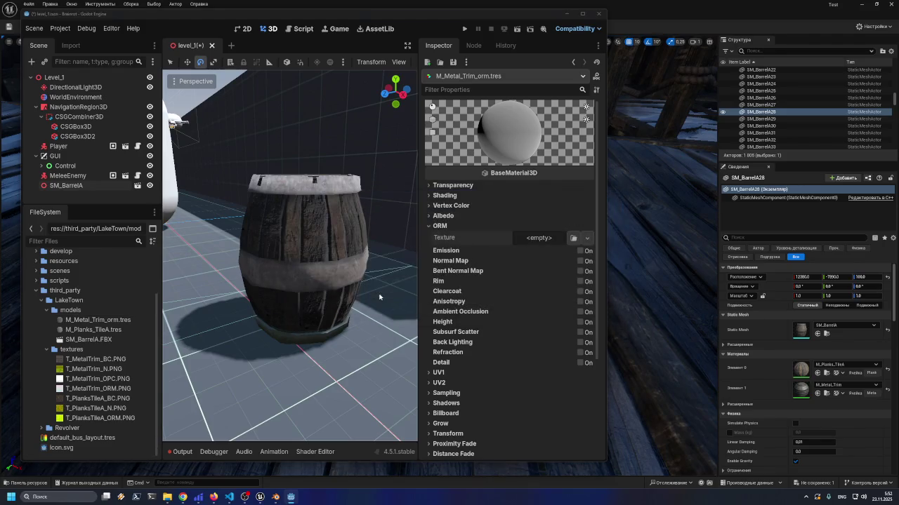
double_click(98, 340)
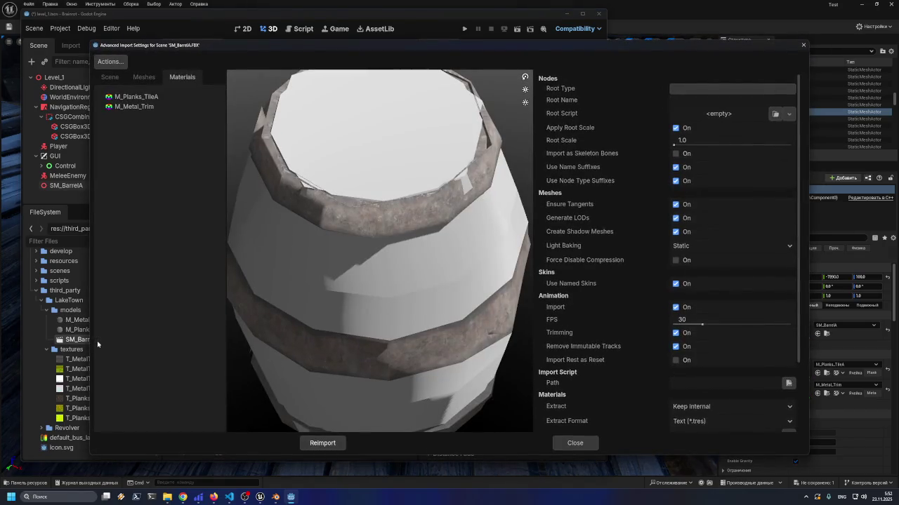
Review the imported meshes and scene, check the M_Metal_Trim mapping, and reimport
left_click(130, 81)
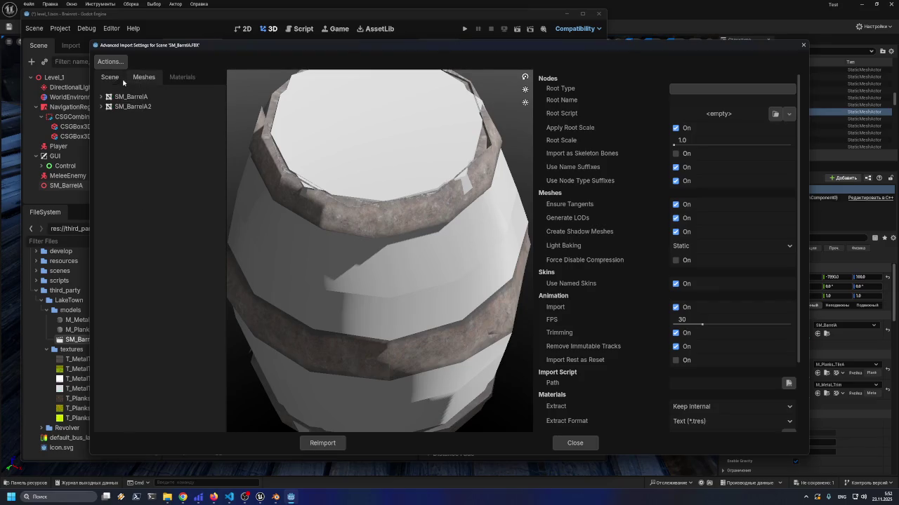
left_click(101, 97)
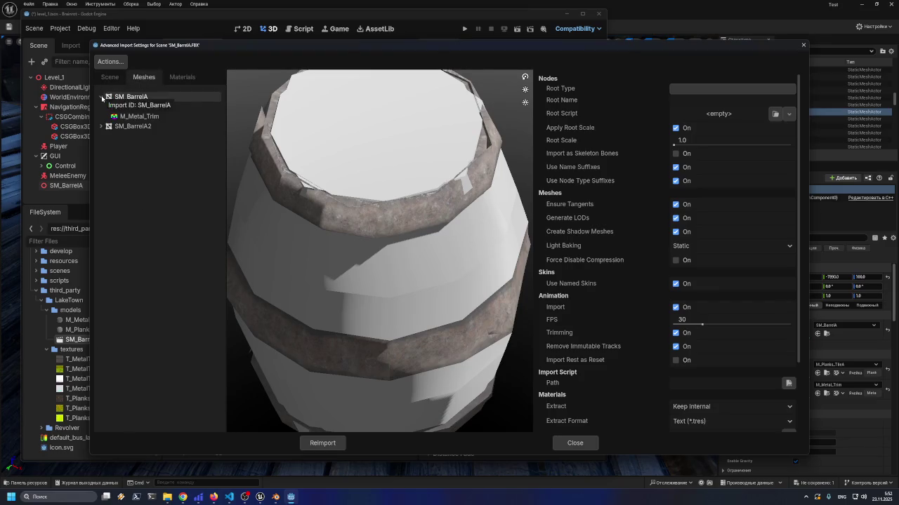
left_click(107, 80)
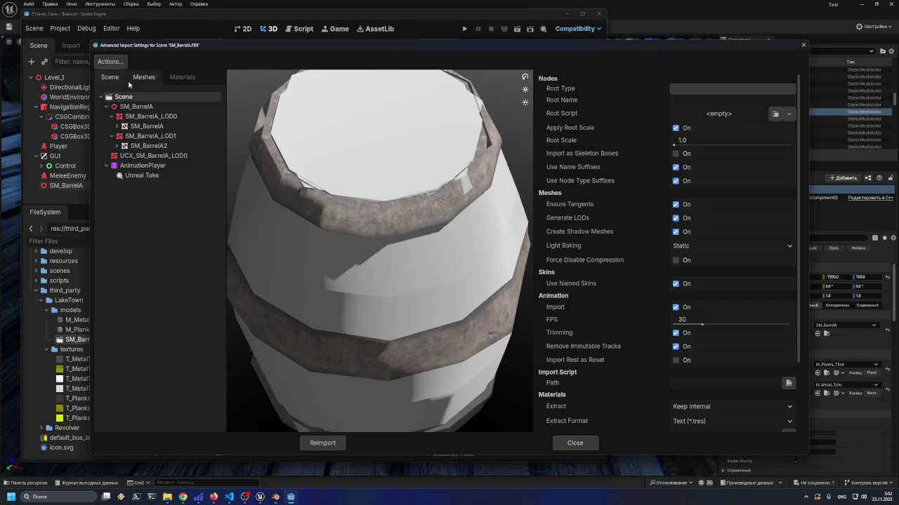
left_click(172, 77)
left_click(134, 106)
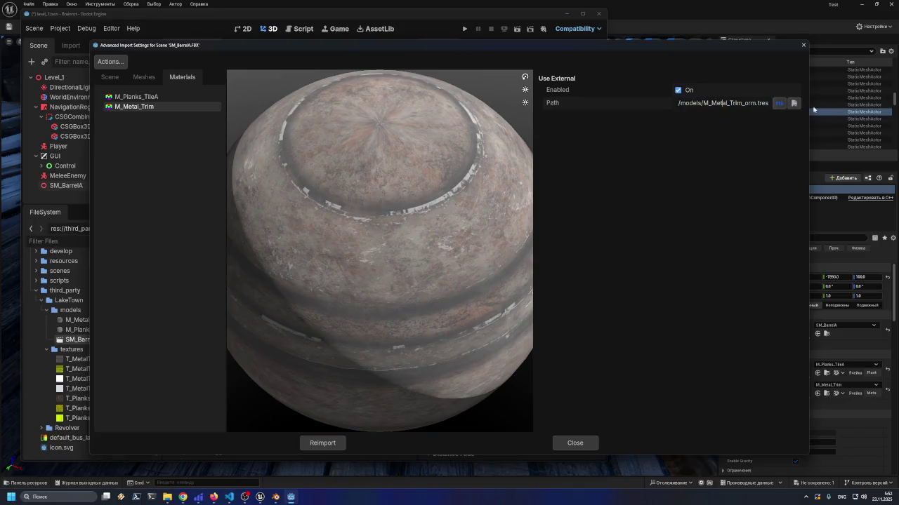
left_click(322, 443)
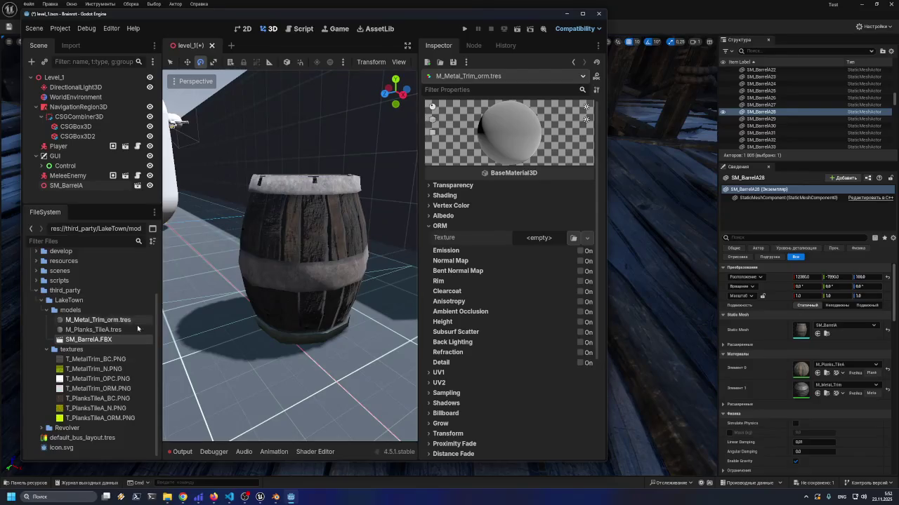
Open M_Metal_Trim_orm.tres and leave its ORM texture slot empty, clearing the red texture briefly assigned
left_click(113, 320)
left_click(573, 238)
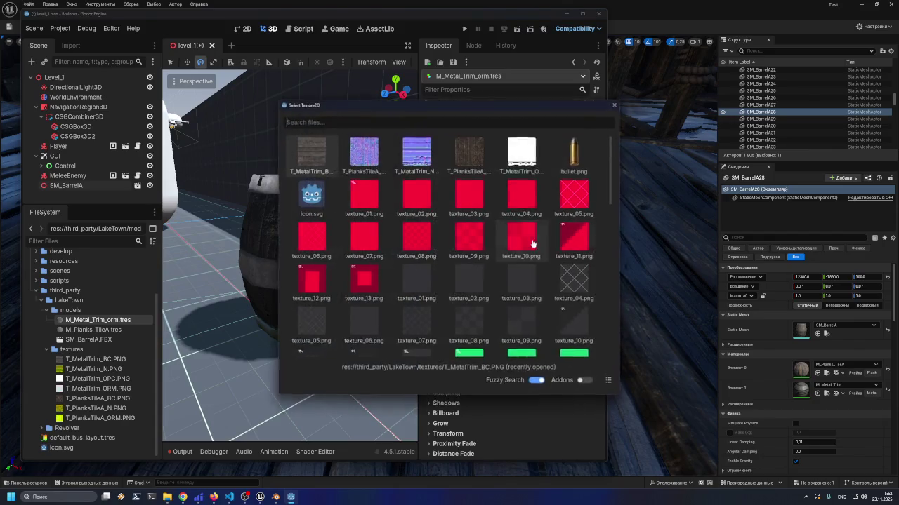
double_click(377, 200)
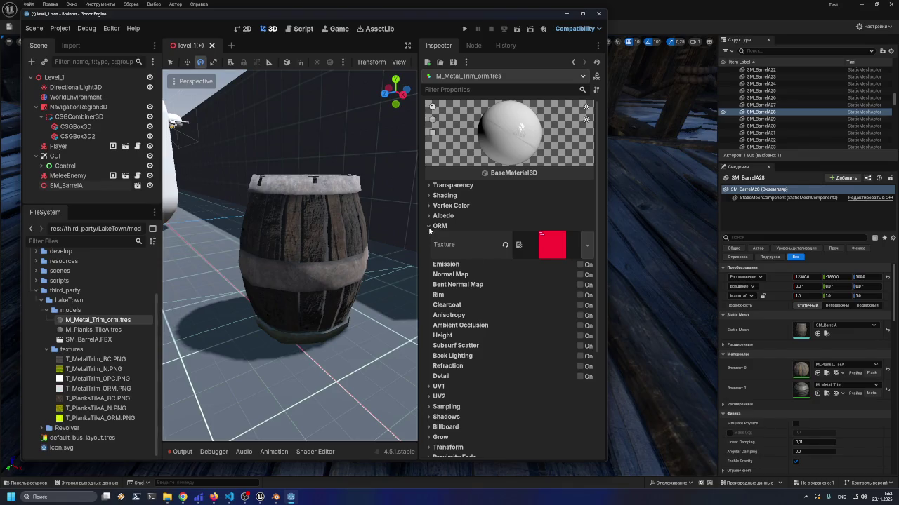
left_click(504, 244)
Load the red texture into the material's Albedo texture slot
left_click(429, 226)
left_click(434, 216)
left_click(531, 227)
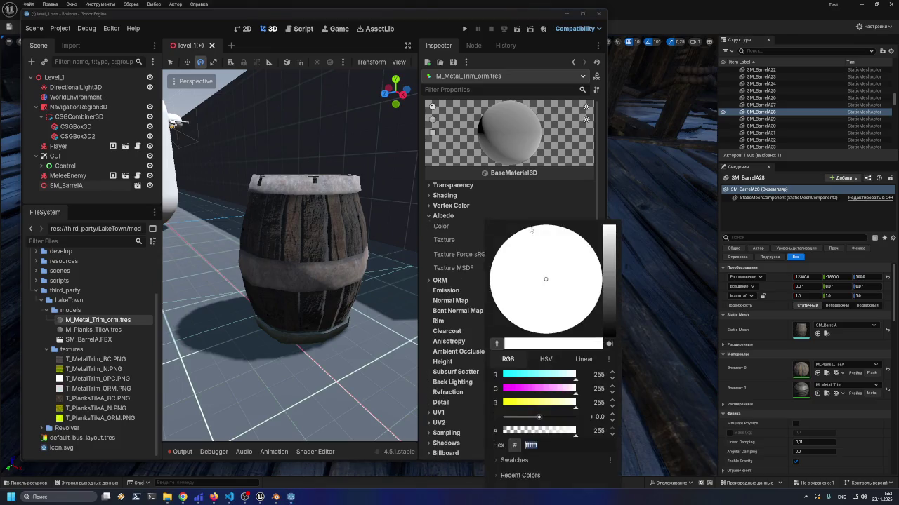
left_click(422, 243)
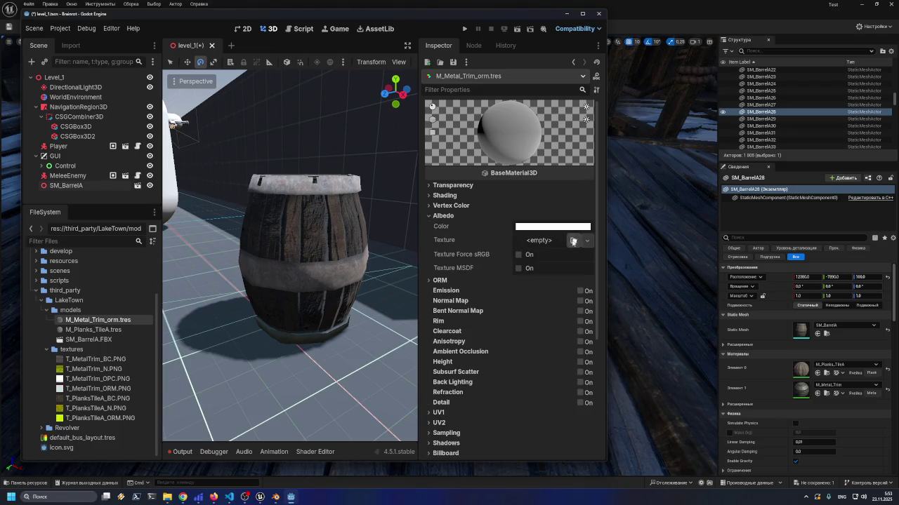
left_click(574, 240)
double_click(428, 235)
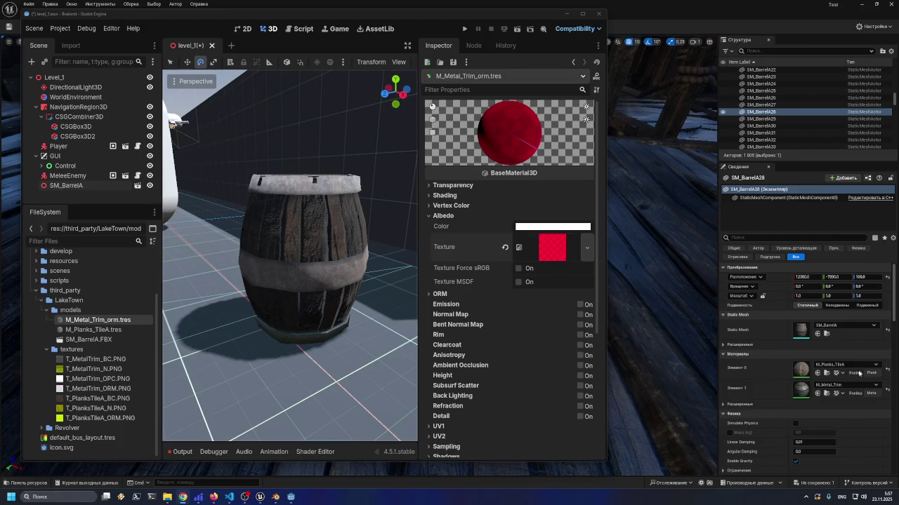
Switch from Godot to the Firefox ChatGPT window and start a new empty chat
mouse_move(213, 500)
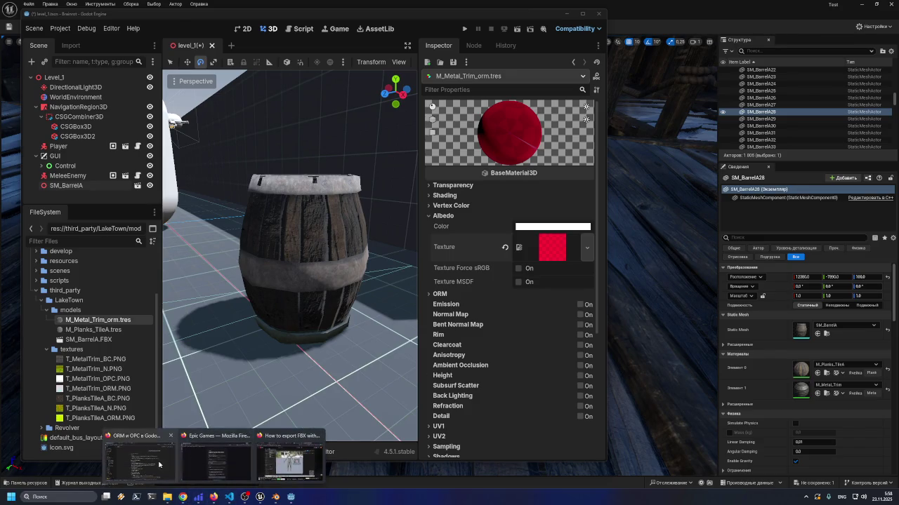
left_click(159, 465)
left_click(53, 78)
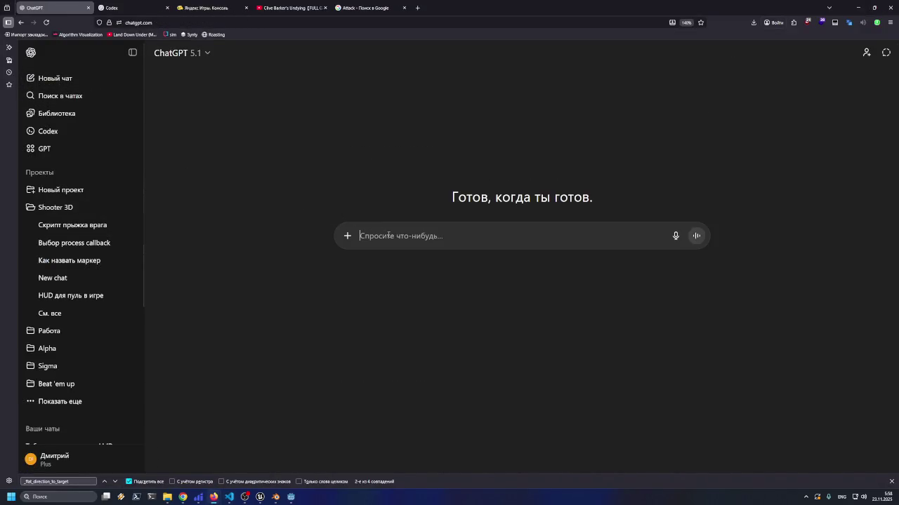
Ask ChatGPT, in Russian, whether migrations are part of ORM
key("alt+shift")
type("миграции эточать")
key("BackSpace")
key("BackSpace")
key("BackSpace")
type("часть")
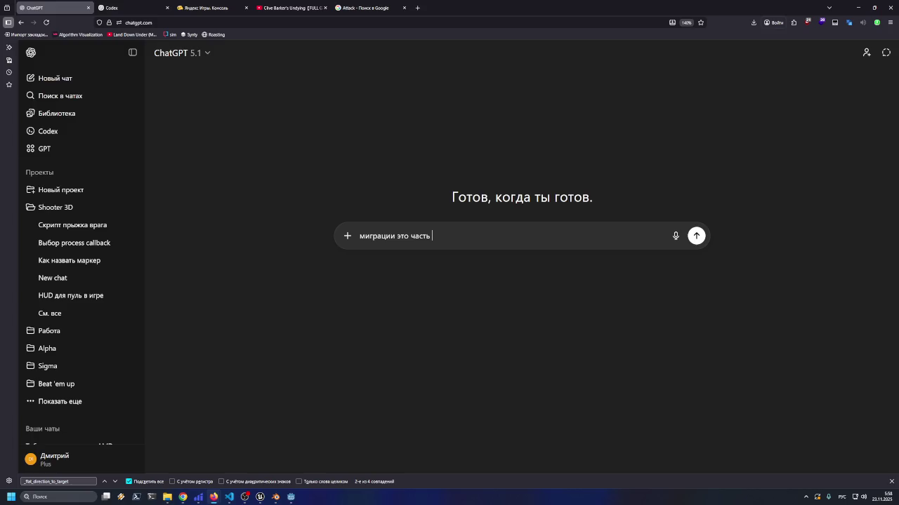
key("alt+shift")
type("ORM")
type("?")
key("Return")
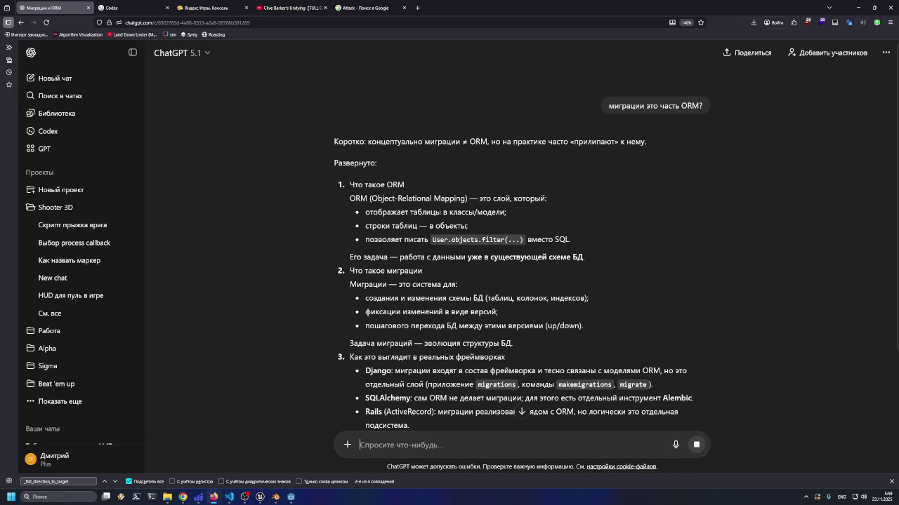
Read the reply and follow up with 'т.е. часть?'
scroll(428, 245, "down", 3)
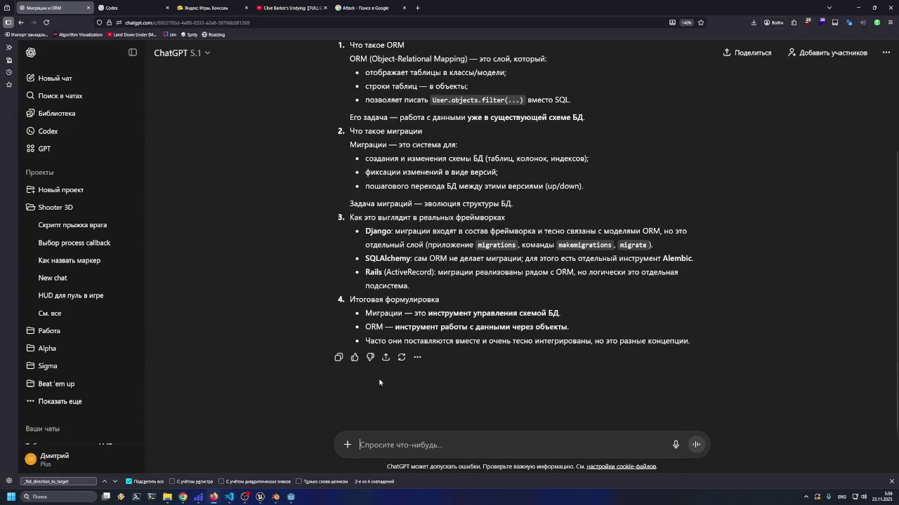
type("пуб")
key("BackSpace")
key("BackSpace")
key("BackSpace")
key("alt+shift")
type("т.е. часть?")
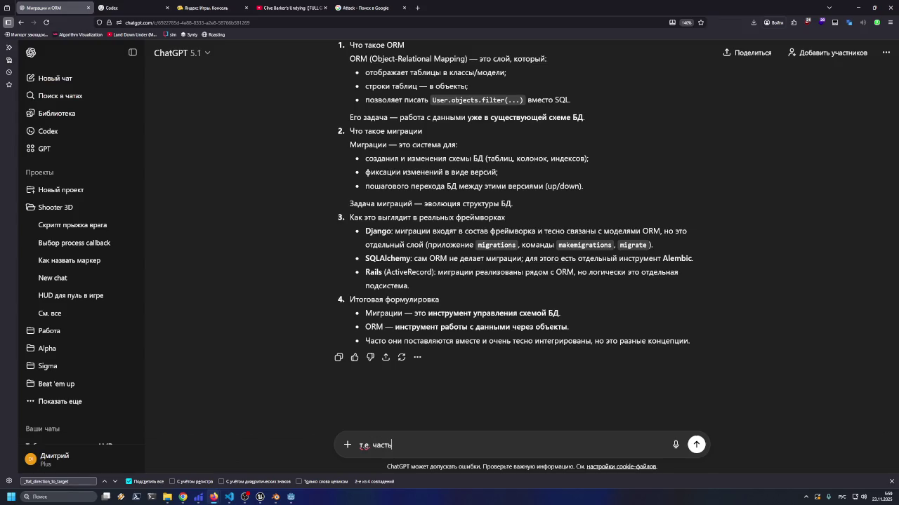
key("Return")
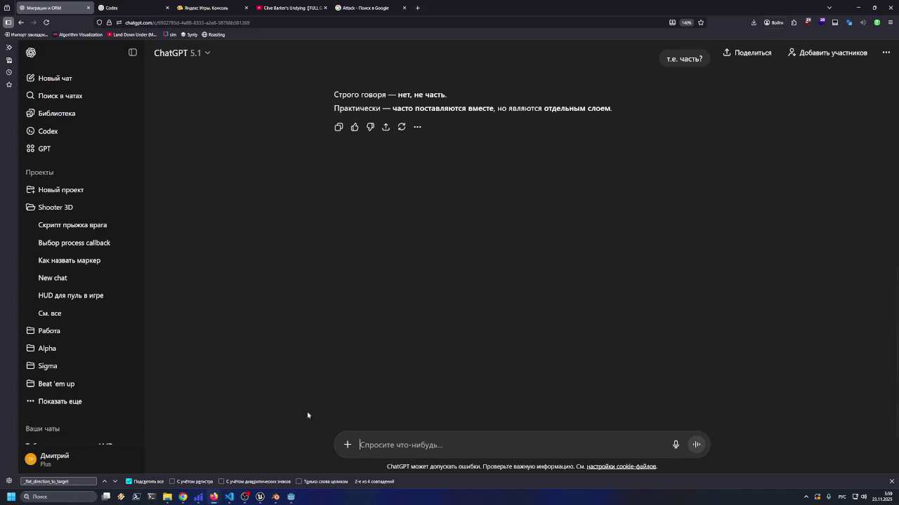
Send 'но связаны?' and read through the reply on how migrations and ORM are linked
scroll(519, 304, "up", 4)
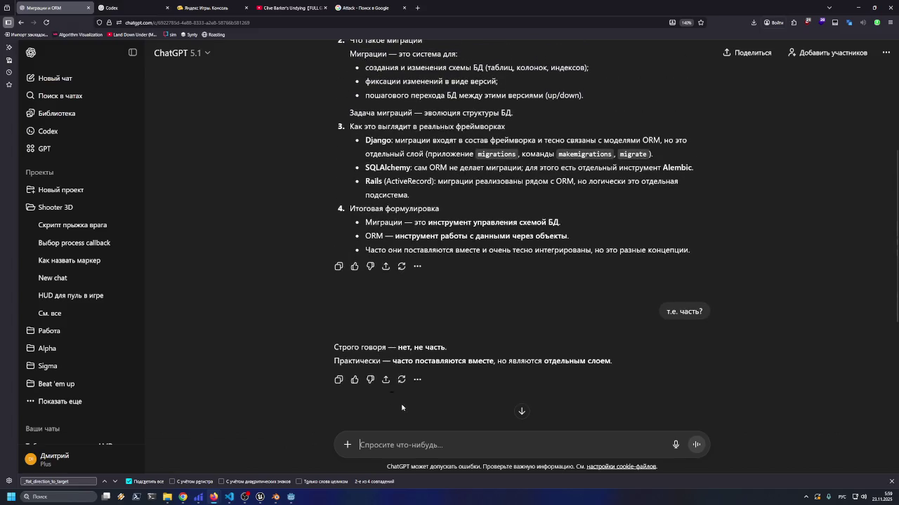
scroll(401, 408, "down", 2)
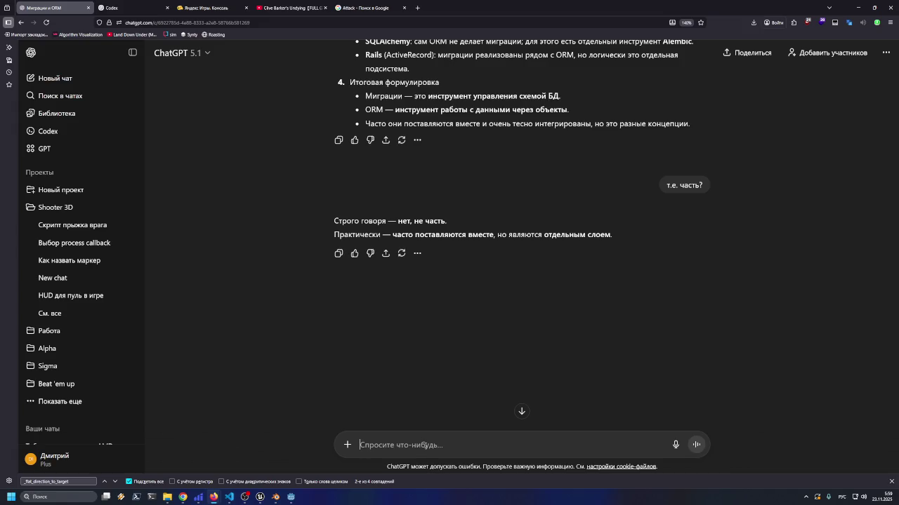
type("но связаны?")
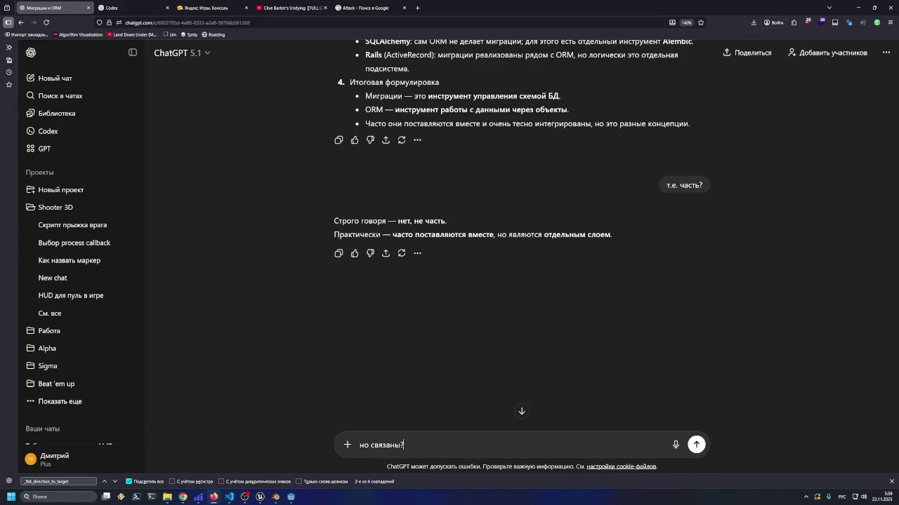
key("Return")
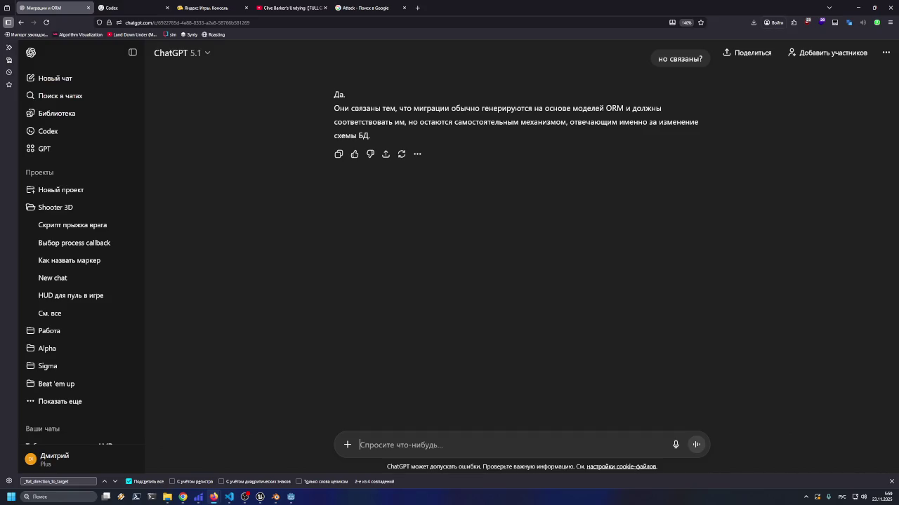
scroll(415, 272, "up", 5)
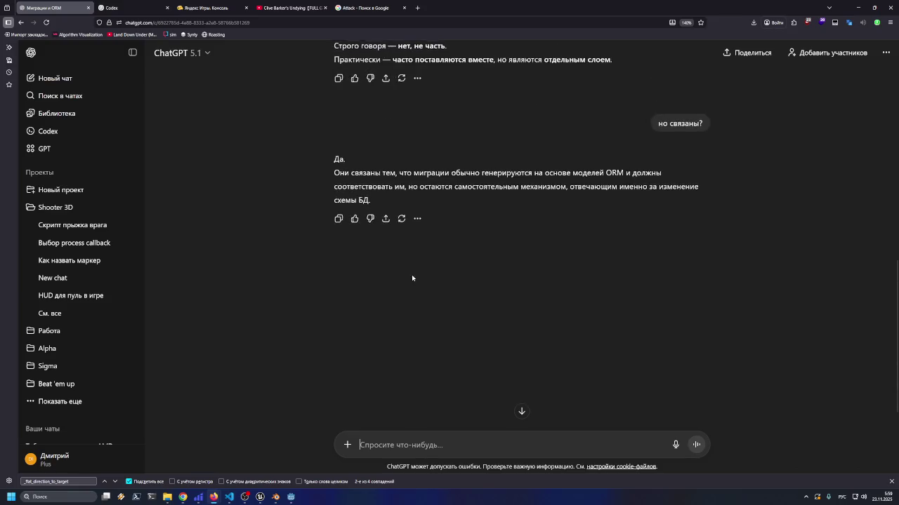
scroll(393, 309, "up", 2)
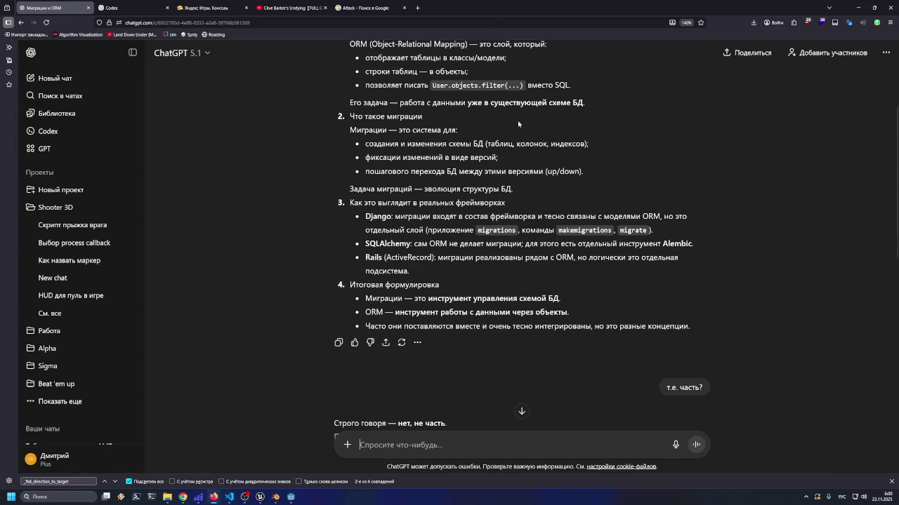
scroll(569, 184, "up", 1)
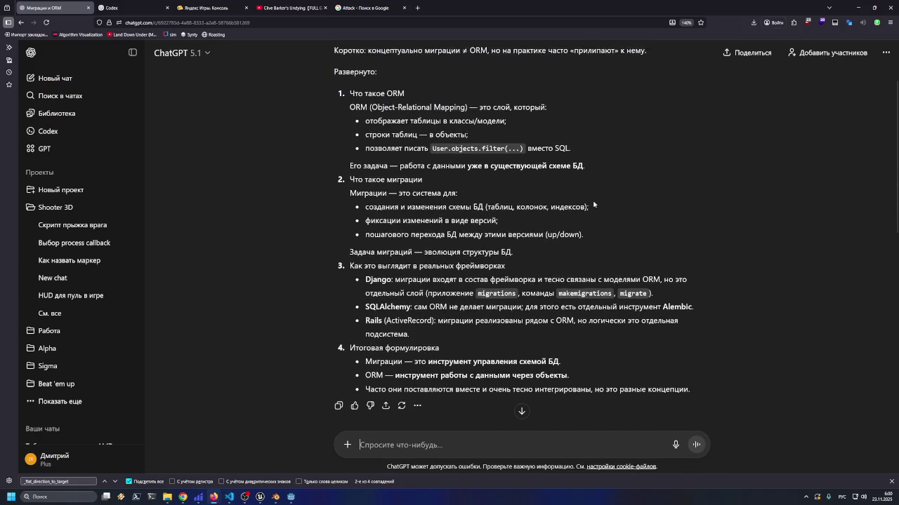
scroll(524, 372, "down", 10)
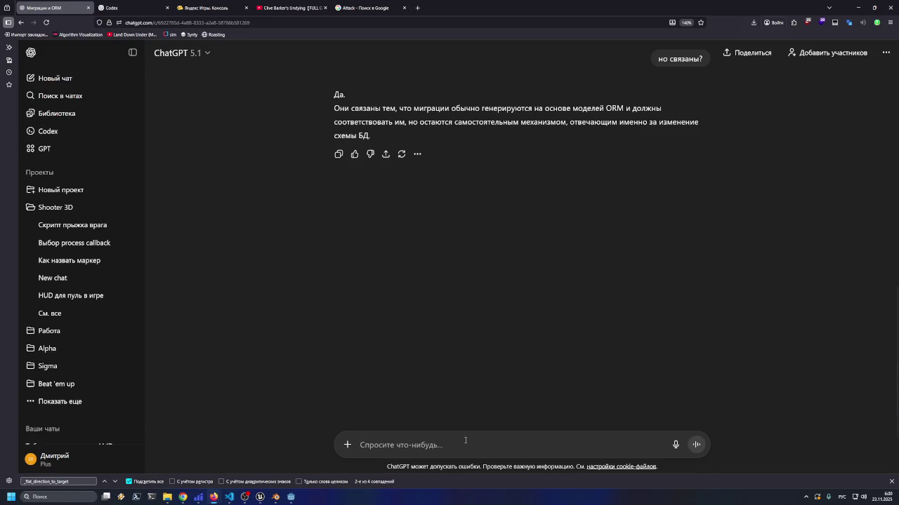
Send 'ОРМ без миграций используют?', correcting the word миграций first
type("ОРМ без мигр")
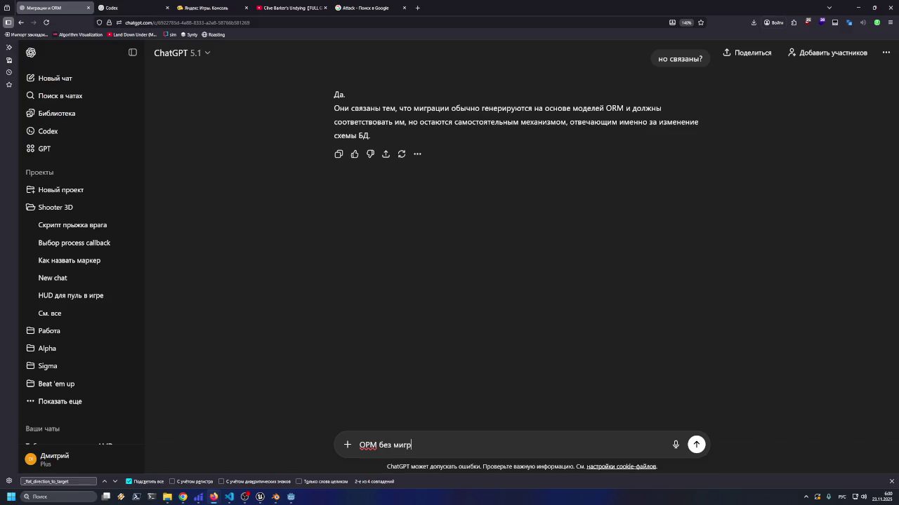
type("ации ")
type("используют")
type("?")
left_click(429, 446)
key("Return")
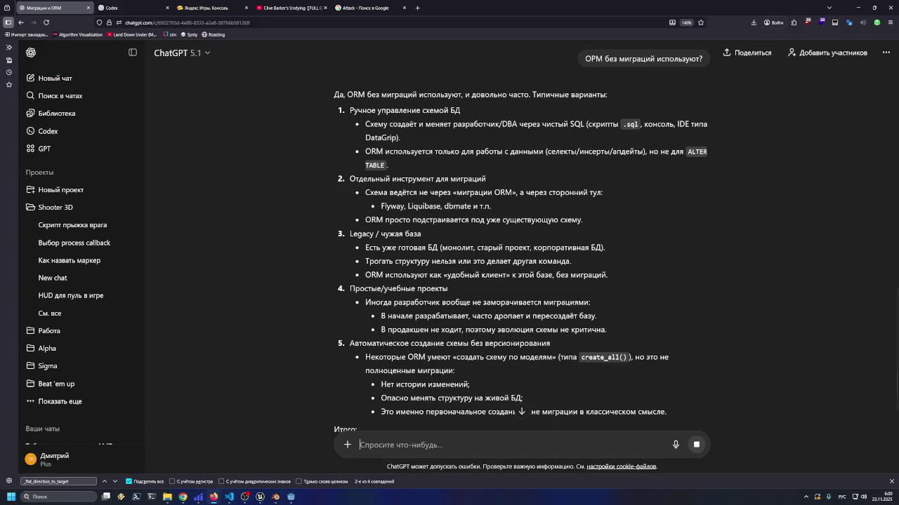
Read through the reply on using ORM without migrations, briefly selecting its last summary bullet
scroll(352, 269, "down", 3)
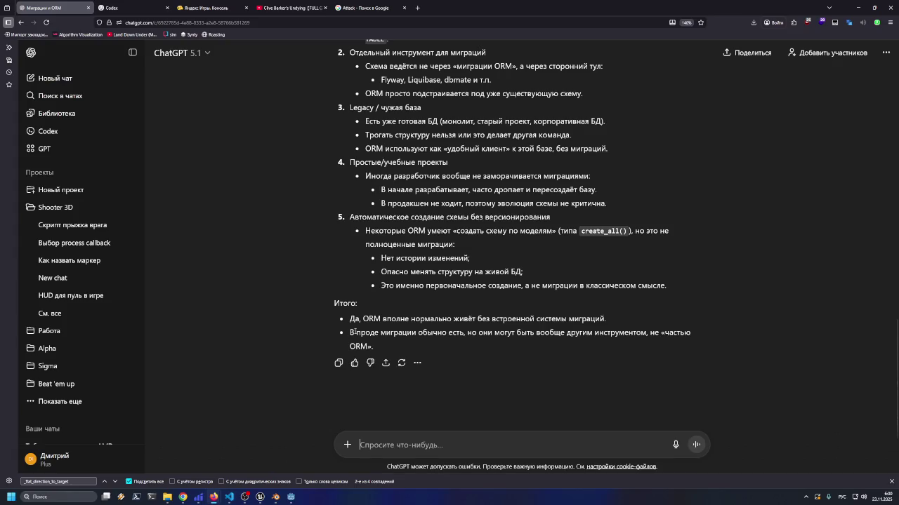
left_click_drag(350, 333, 692, 345)
left_click(695, 369)
scroll(769, 360, "down", 1)
scroll(769, 361, "up", 15)
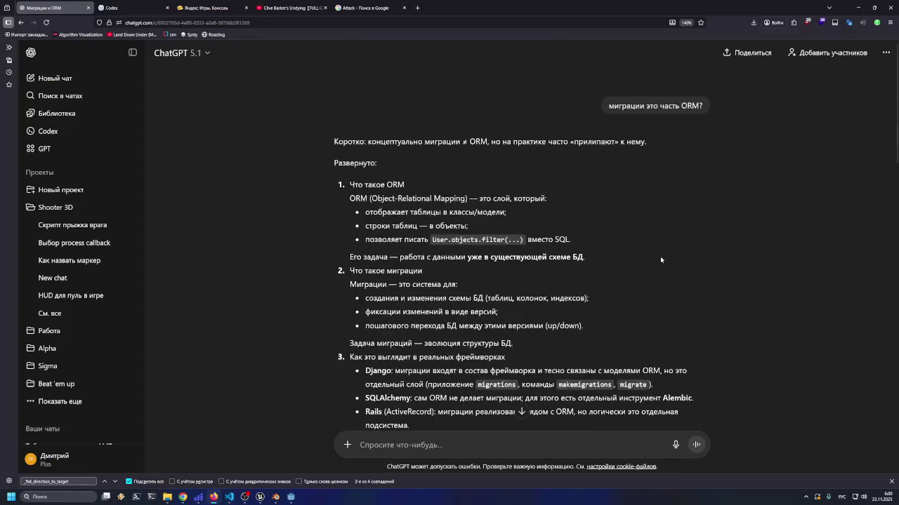
scroll(613, 290, "down", 3)
scroll(587, 300, "up", 3)
scroll(488, 275, "down", 4)
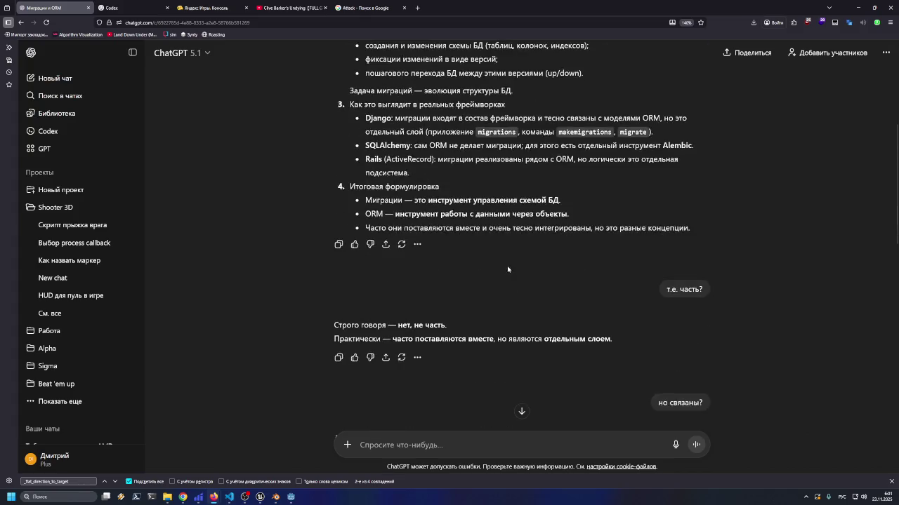
left_click(431, 443)
scroll(431, 444, "down", 10)
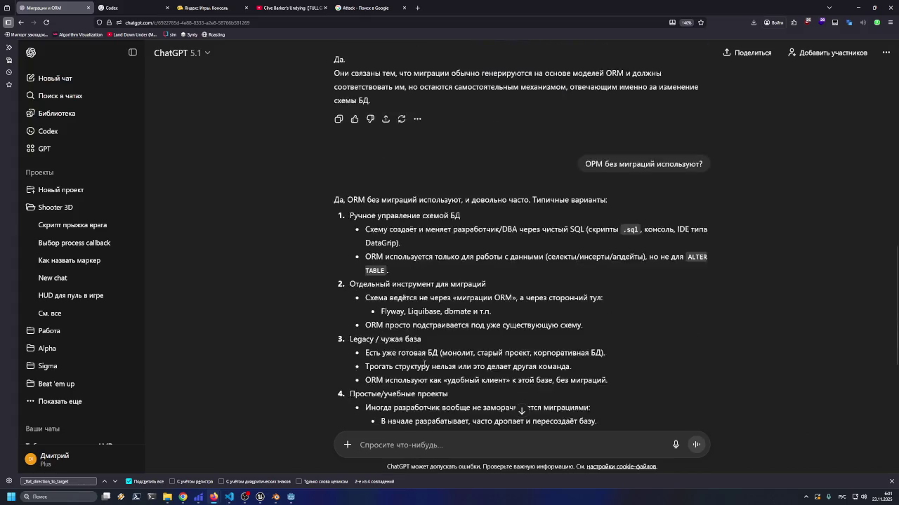
Ask 'но на практике используют как обычно?' and restore the browser to a smaller window
type("но на ")
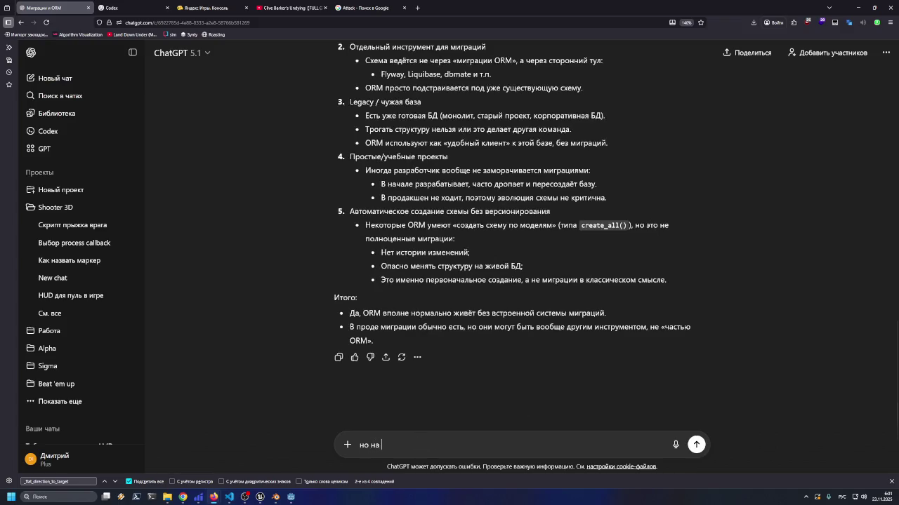
type("практике")
type(" использу")
type("ют")
type(" как обычно?")
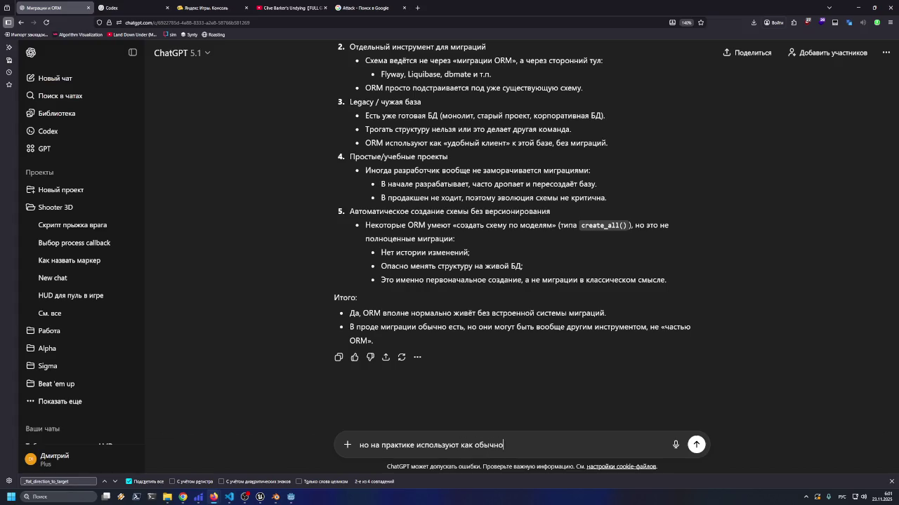
key("Return")
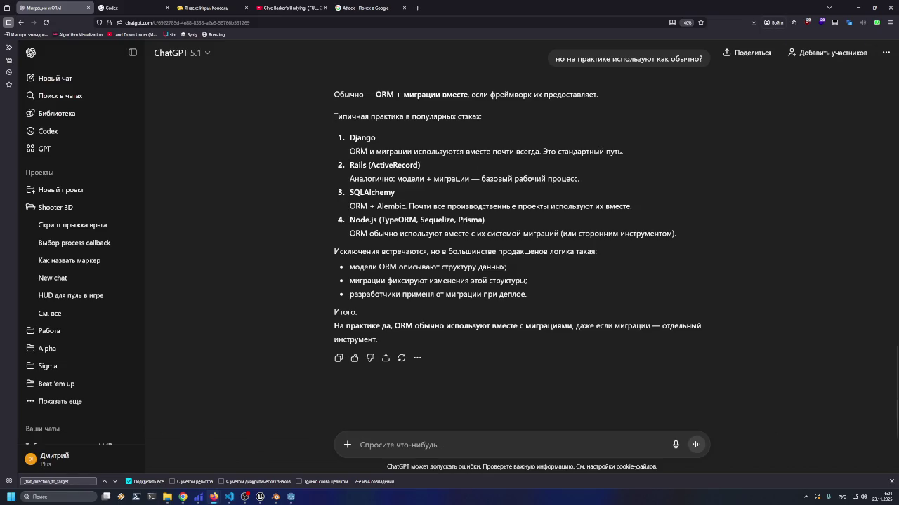
double_click(511, 13)
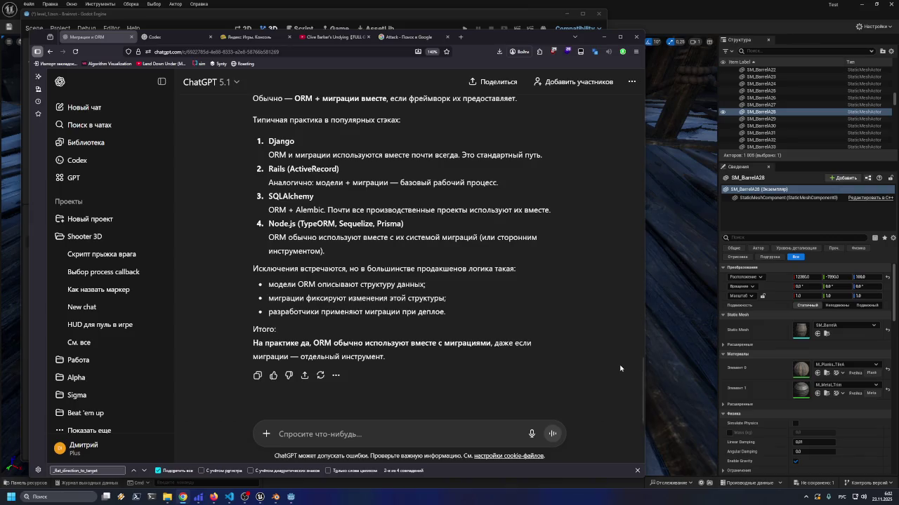
scroll(624, 371, "up", 1)
scroll(619, 371, "down", 2)
scroll(602, 379, "down", 1)
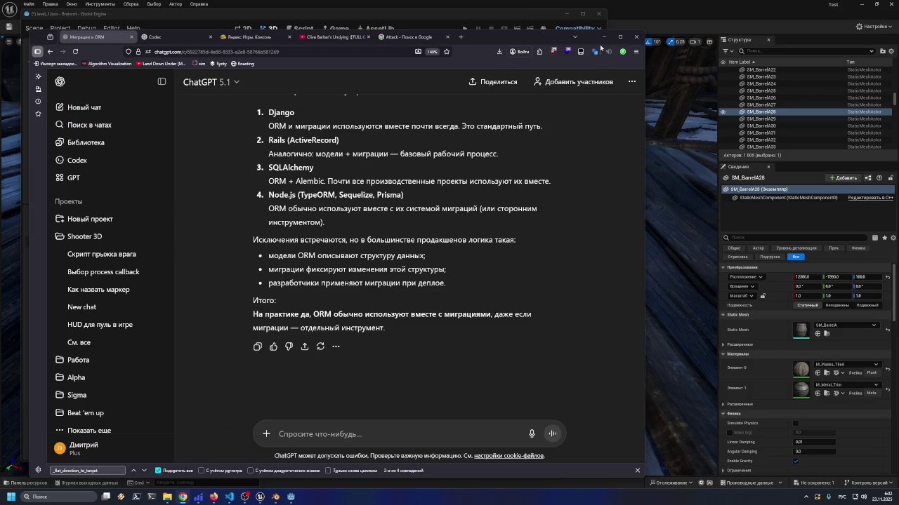
scroll(580, 328, "up", 5)
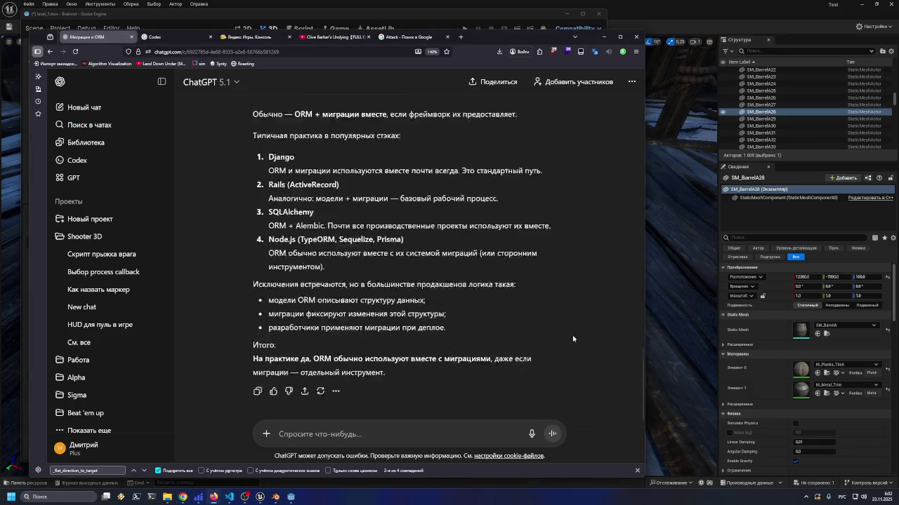
scroll(514, 299, "down", 3)
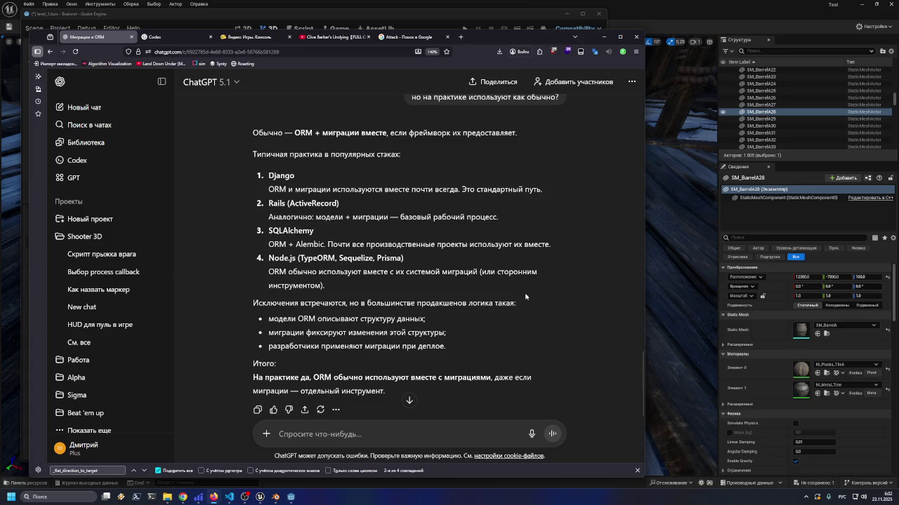
scroll(523, 298, "down", 2)
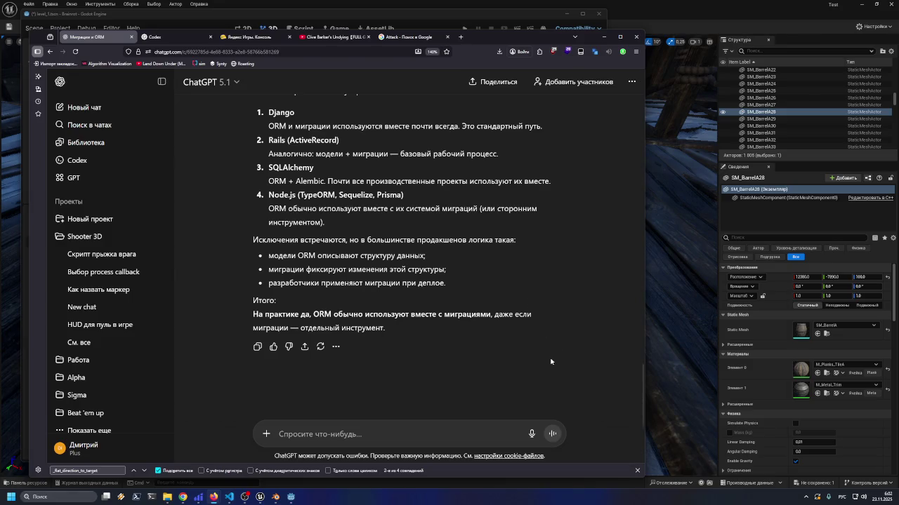
scroll(539, 335, "up", 2)
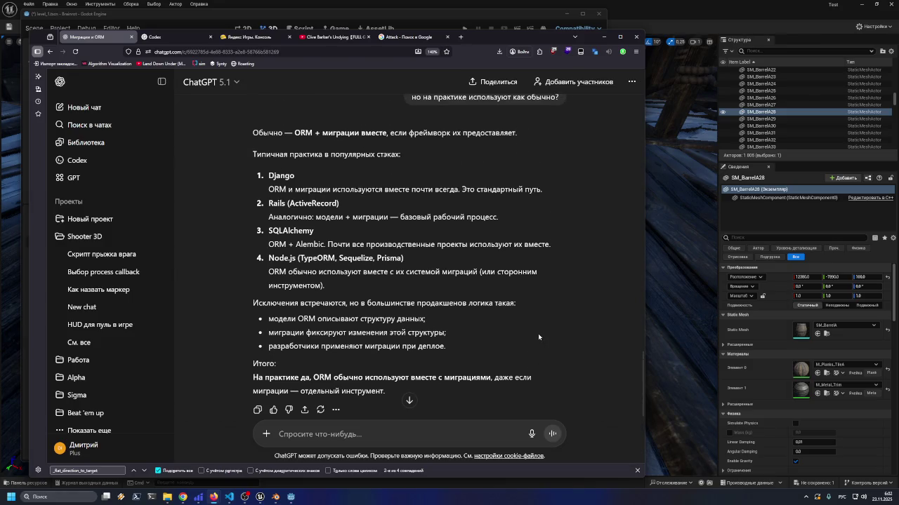
left_click(603, 37)
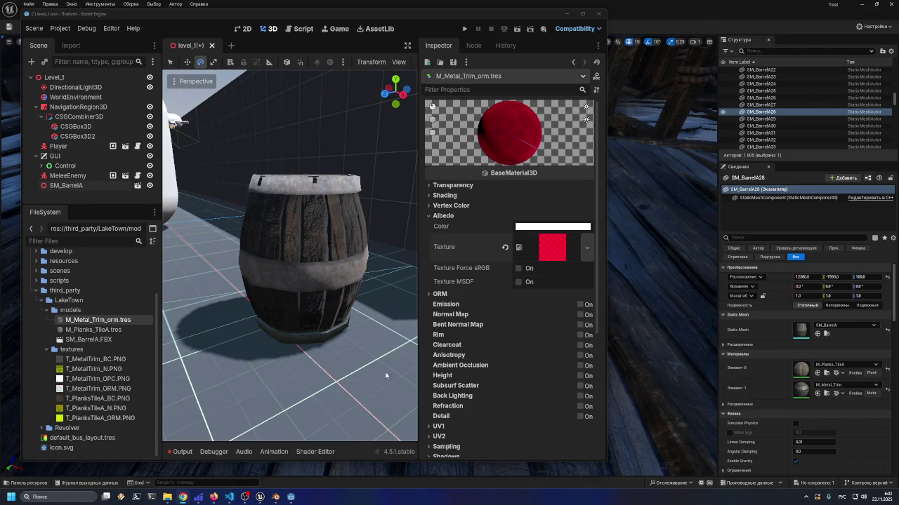
mouse_move(214, 499)
mouse_move(222, 464)
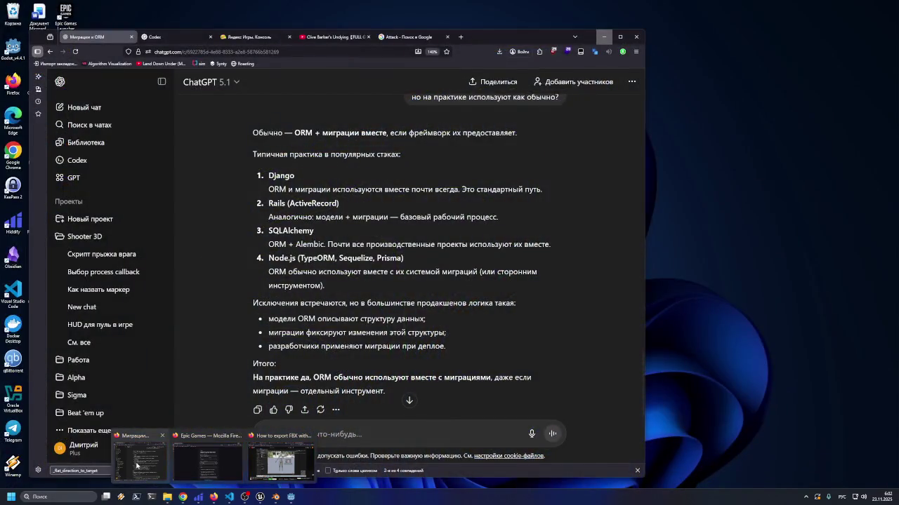
left_click(141, 460)
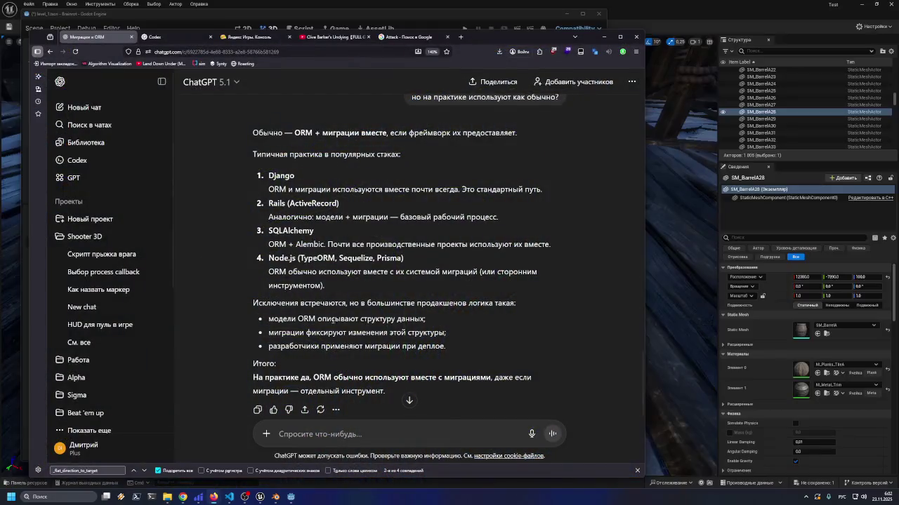
scroll(332, 320, "down", 2)
left_click(353, 434)
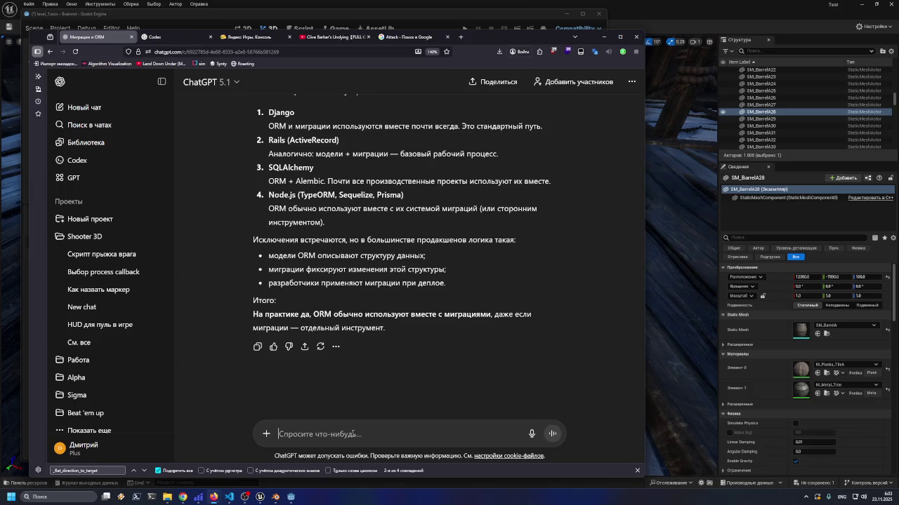
Ask 'в каком проценте случаев их используют вместе на практике?' and select the 70–85% figure
type("d")
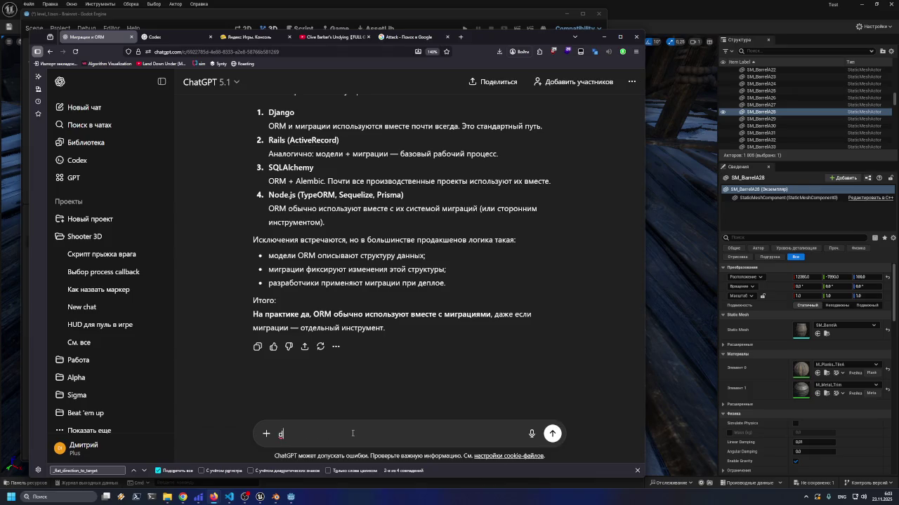
key("BackSpace")
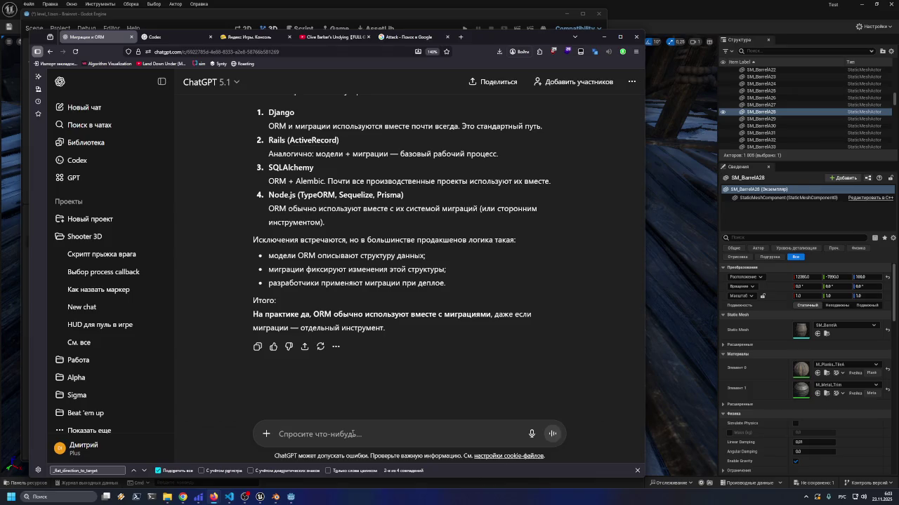
type("в")
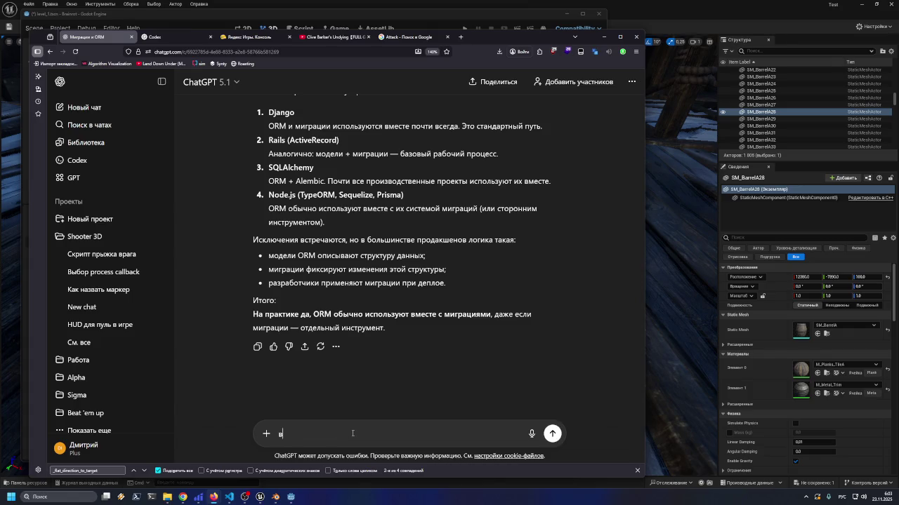
type(" каком проценте случае")
type("в их используют вме")
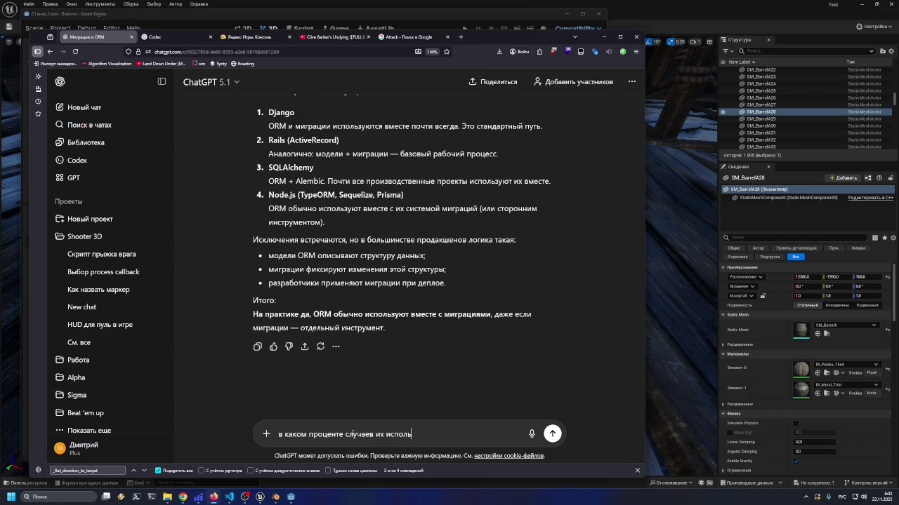
type("сте на практике")
type("?")
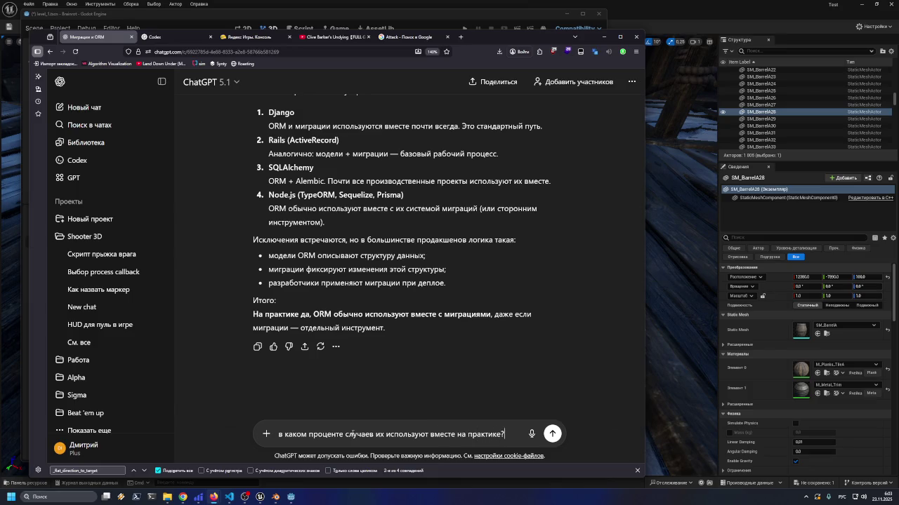
key("Return")
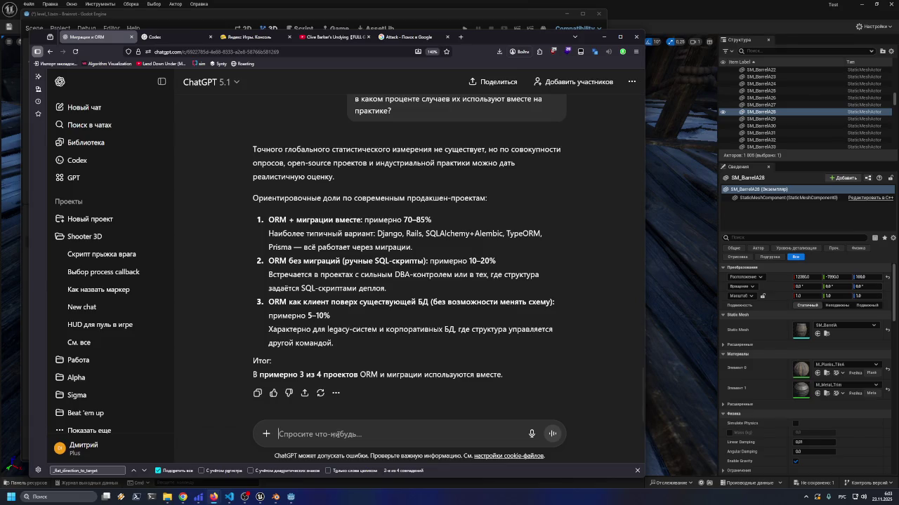
left_click_drag(405, 220, 431, 220)
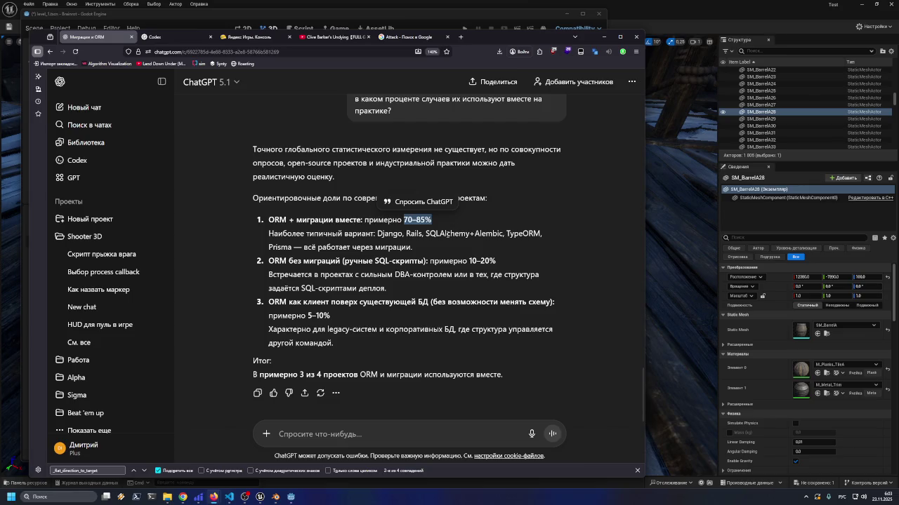
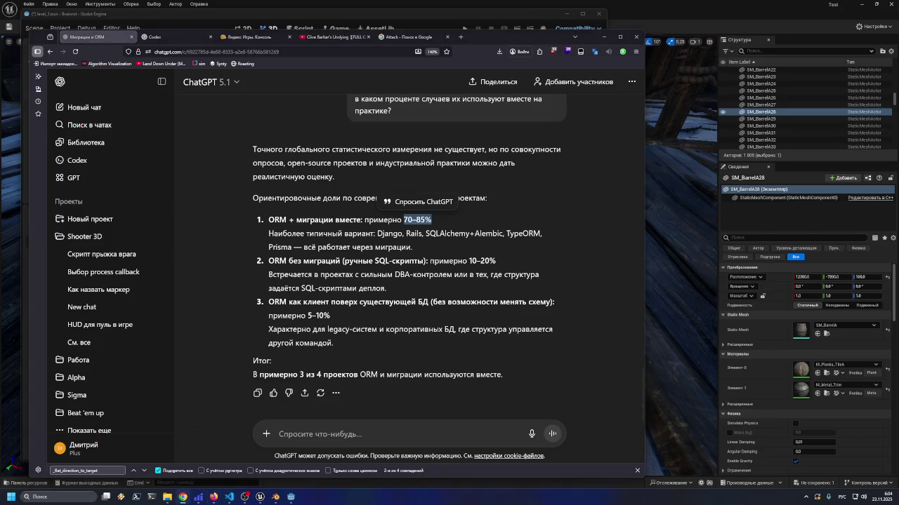
Clear the selection, review the answer, and send the follow-up 'условно можно скать что это часть?за'
left_click(511, 360)
scroll(534, 373, "up", 8)
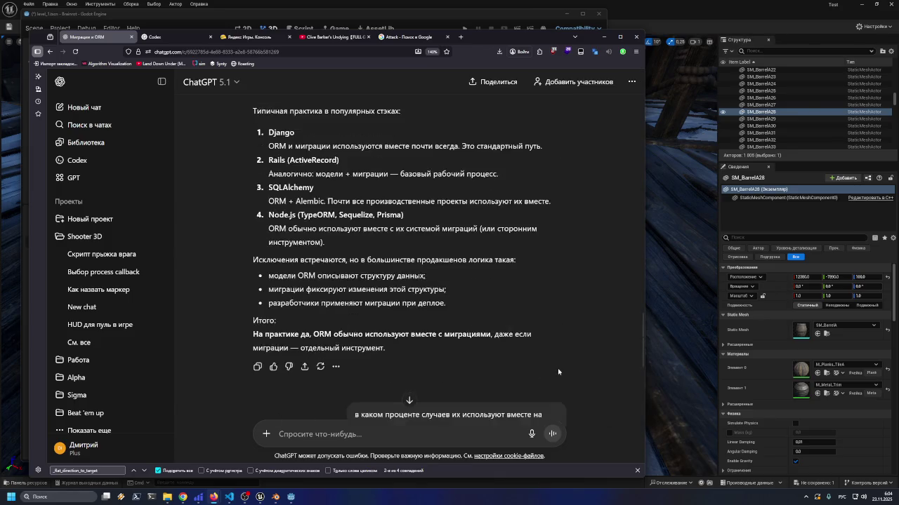
scroll(557, 380, "down", 10)
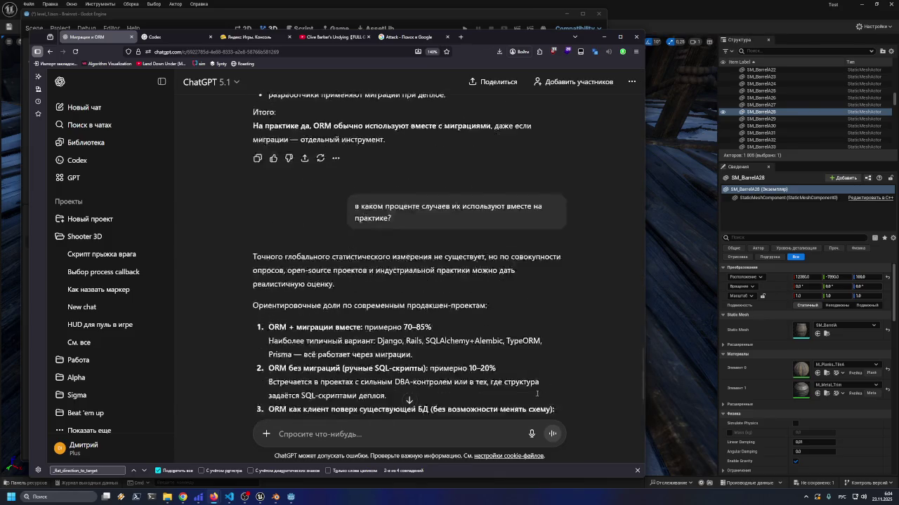
type("услов")
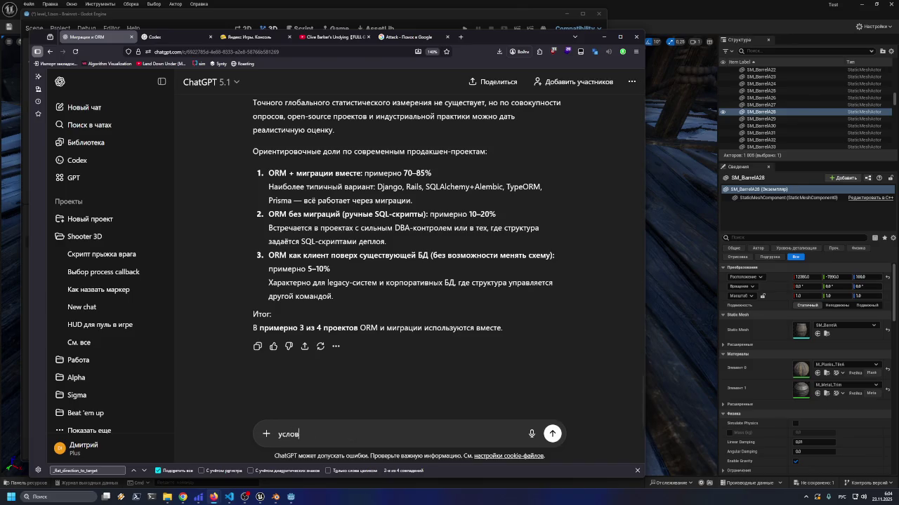
type("но можно ска")
type("ть что это ча")
type("сть")
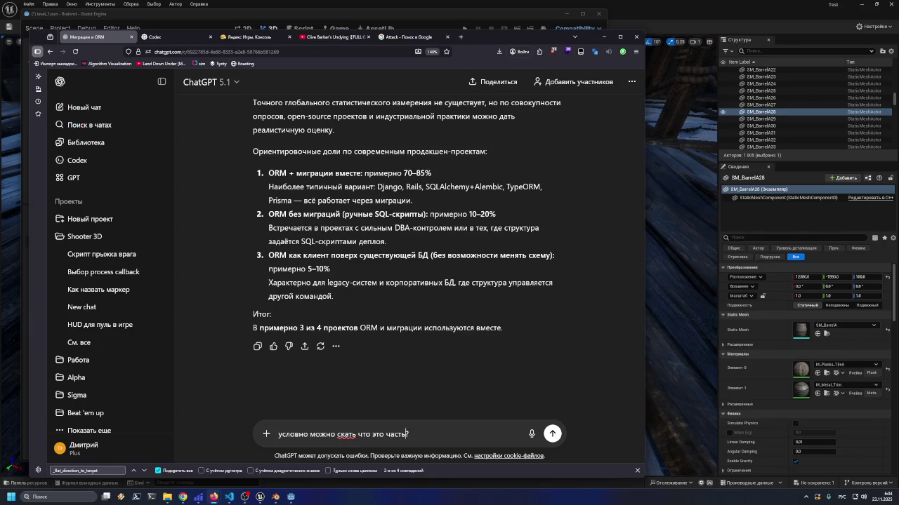
type("?за")
key("Return")
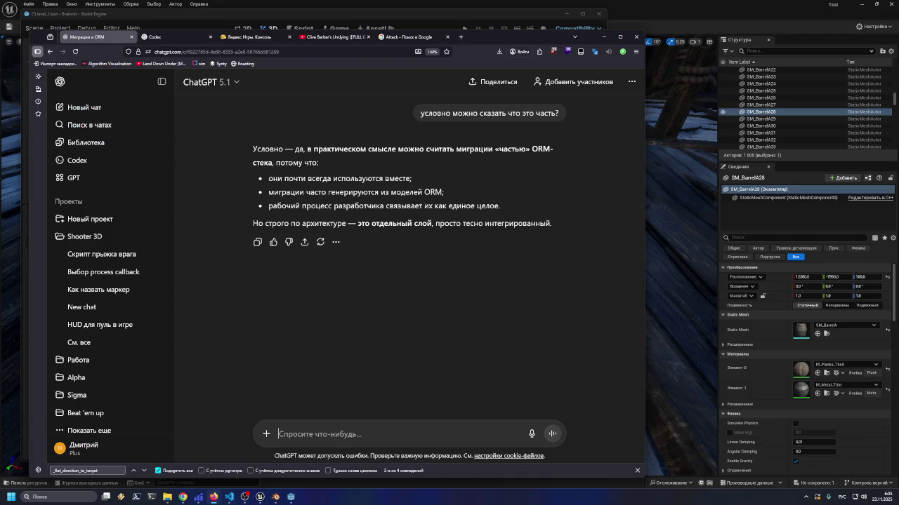
Select and deselect the sent question text, then minimize the browser to return to Godot
left_click_drag(420, 114, 563, 111)
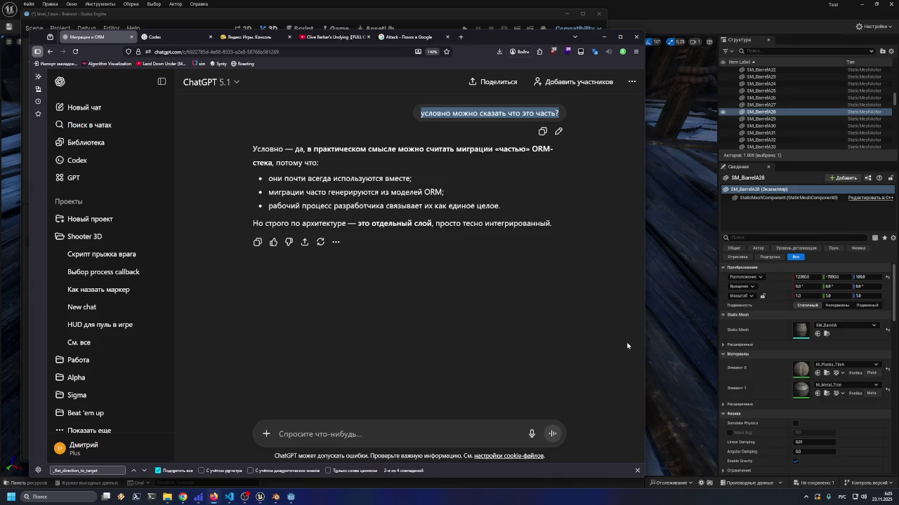
left_click(484, 293)
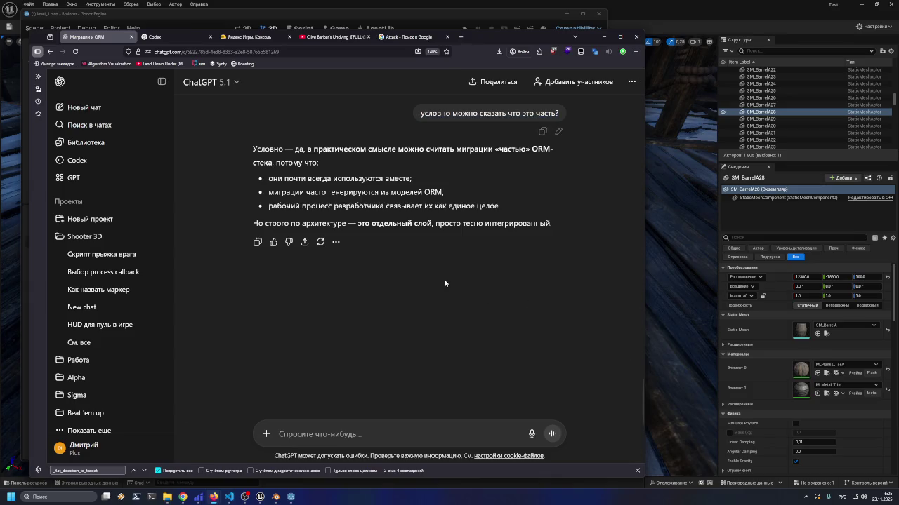
left_click(603, 37)
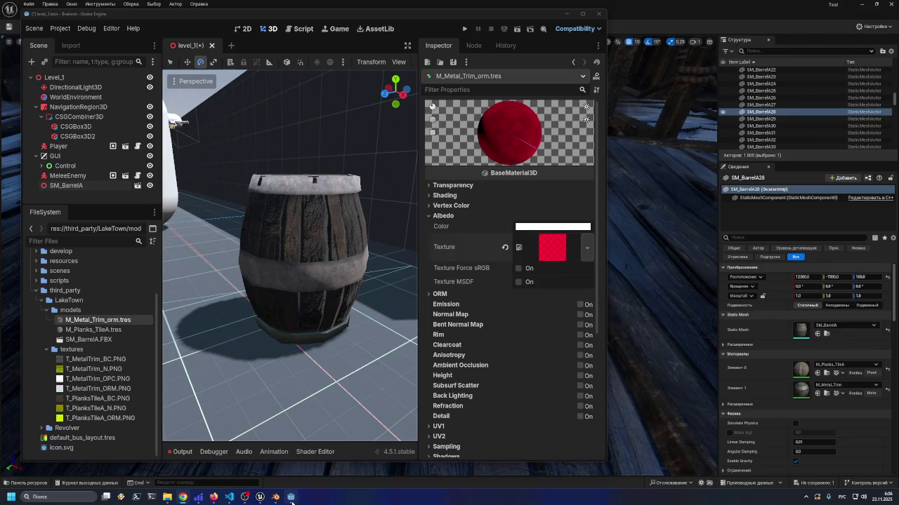
Widen the Godot window and 3D viewport, then open SM_BarrelA.FBX's import settings
mouse_move(292, 503)
left_click_drag(397, 16, 402, 16)
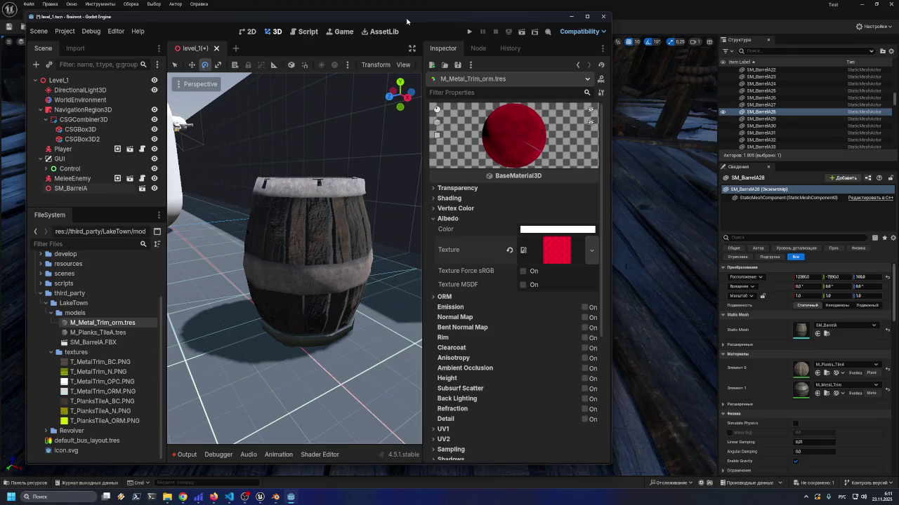
left_click_drag(369, 12, 368, 14)
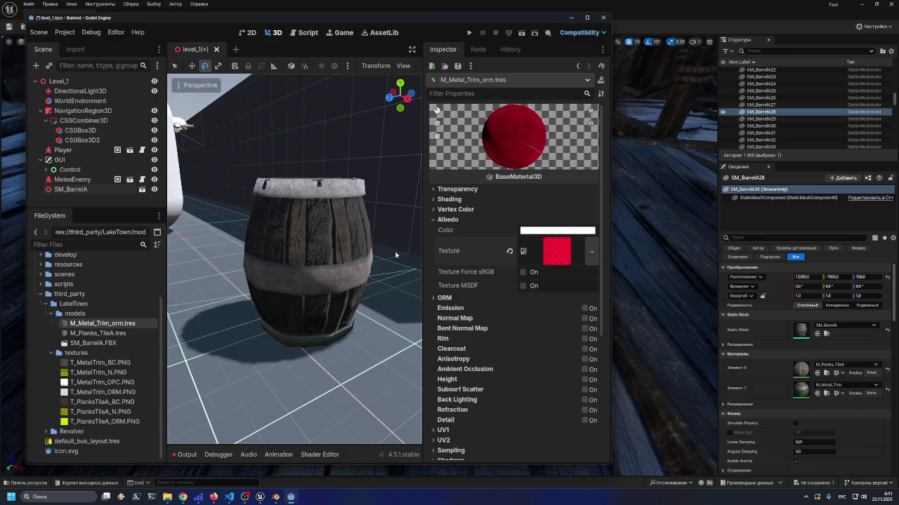
left_click_drag(612, 300, 688, 280)
left_click_drag(502, 264, 508, 261)
double_click(105, 343)
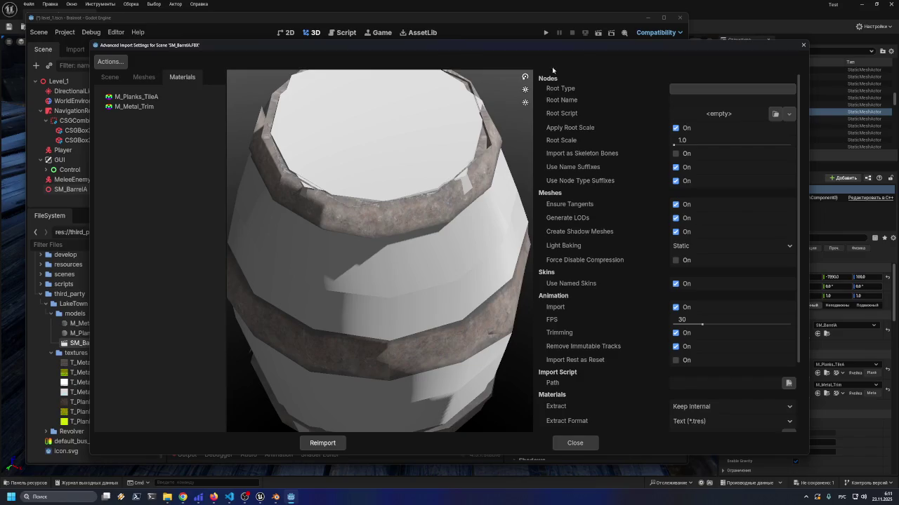
Reposition the import dialog and compare the M_Planks_TileA and M_Metal_Trim material settings
mouse_move(552, 44)
left_mouse_down()
mouse_move(562, 45)
mouse_move(538, 42)
left_mouse_up()
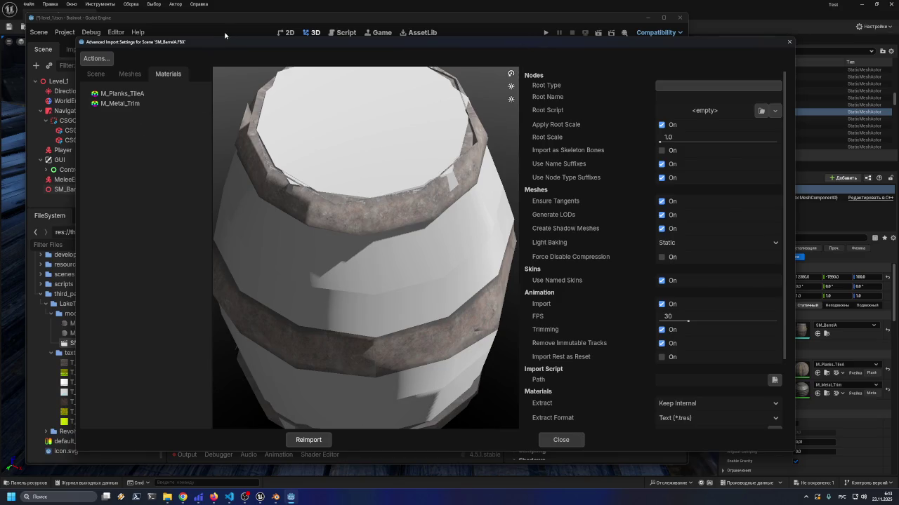
mouse_move(243, 45)
left_mouse_down()
mouse_move(240, 37)
mouse_move(270, 36)
left_mouse_up()
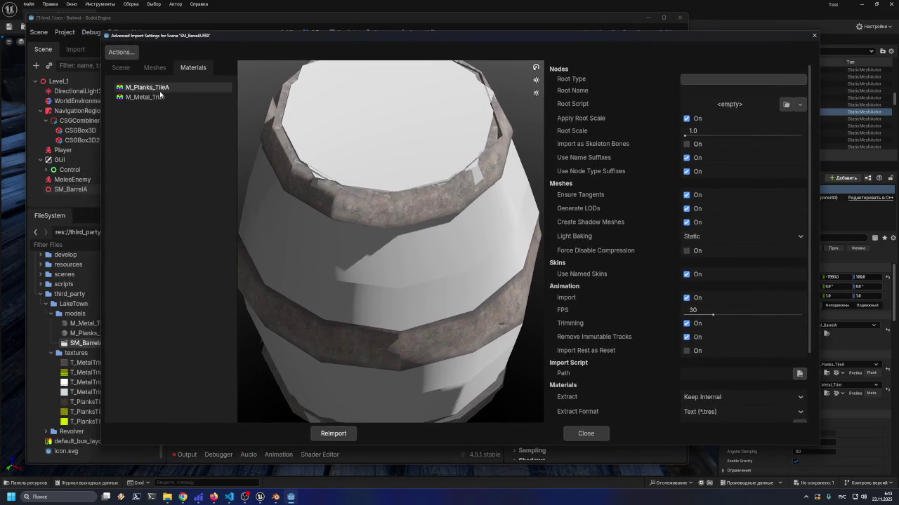
left_click(160, 90)
left_click(160, 97)
left_click(163, 88)
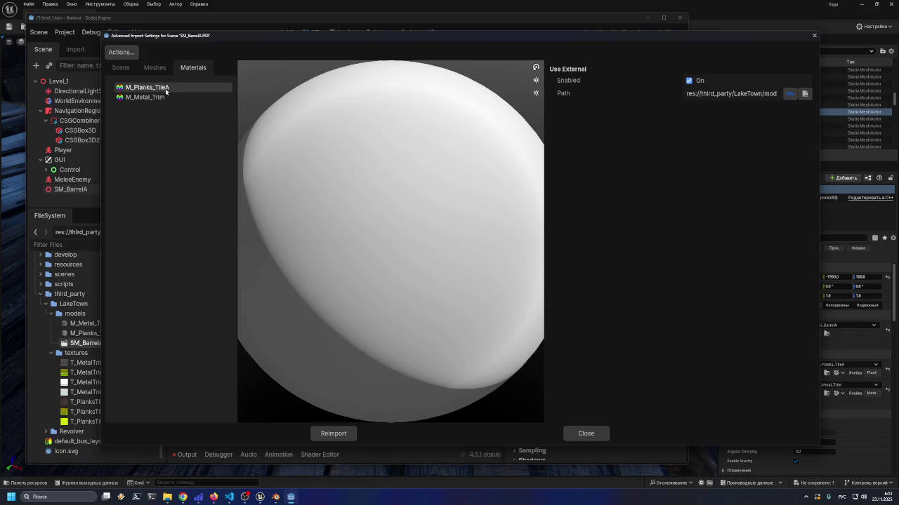
left_click_drag(219, 44, 212, 43)
left_click(165, 95)
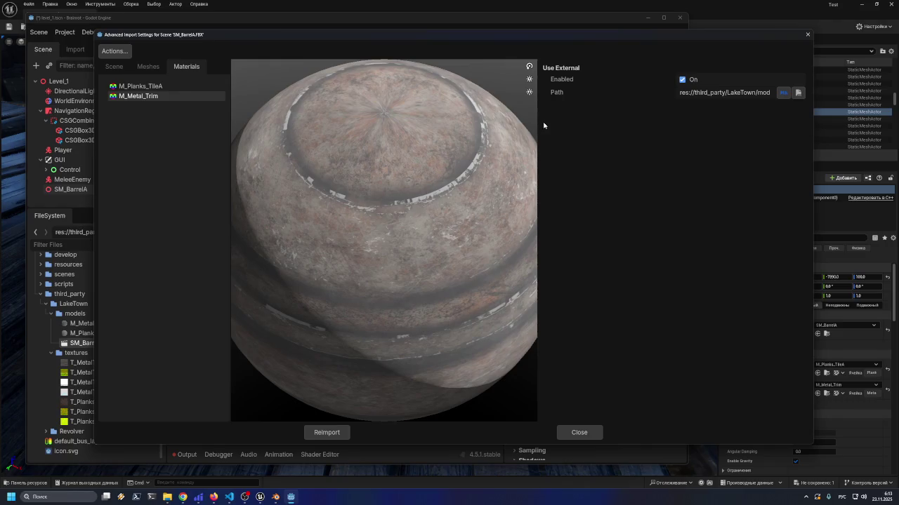
Resize the preview area and dialog, then reimport SM_BarrelA.FBX with the M_Metal_Trim changes
mouse_move(540, 125)
left_mouse_down()
mouse_move(685, 133)
mouse_move(350, 148)
left_mouse_up()
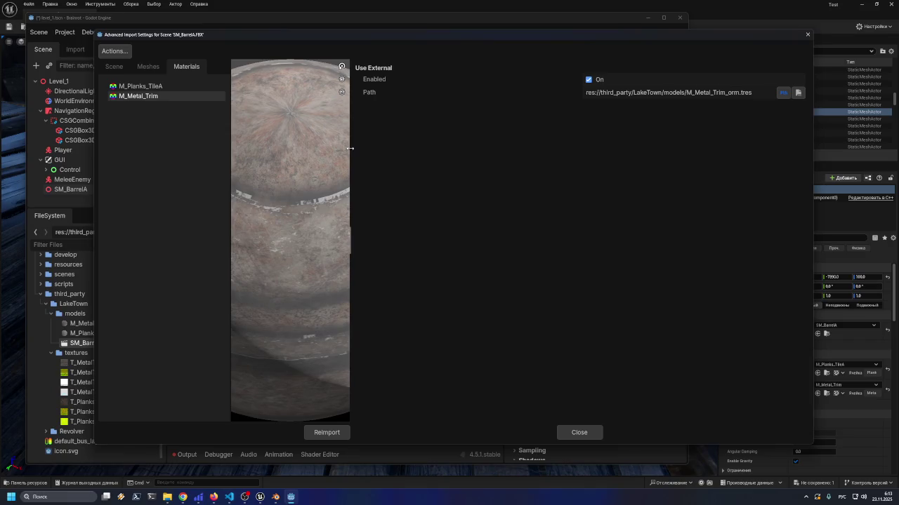
left_click_drag(350, 149, 583, 151)
left_click(173, 87)
left_click(170, 97)
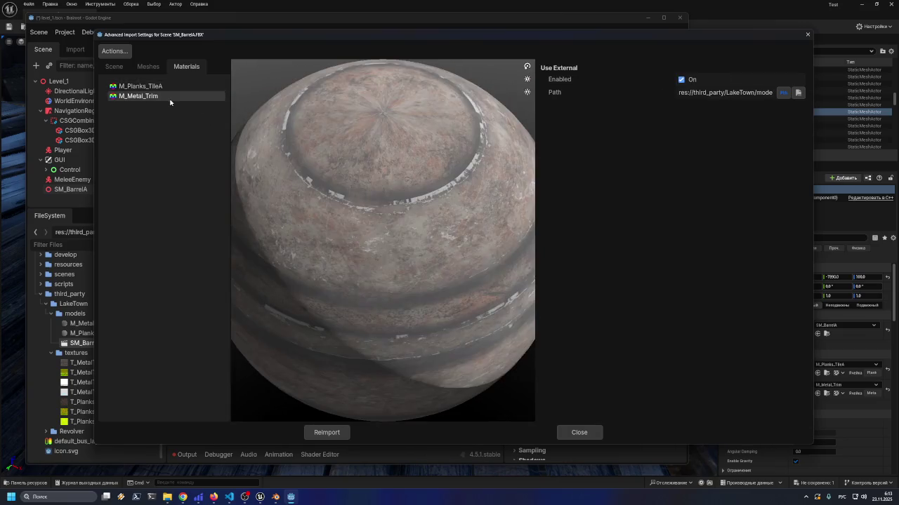
mouse_move(401, 28)
left_mouse_down()
mouse_move(407, 261)
mouse_move(414, 50)
mouse_move(420, 73)
mouse_move(400, 75)
left_mouse_up()
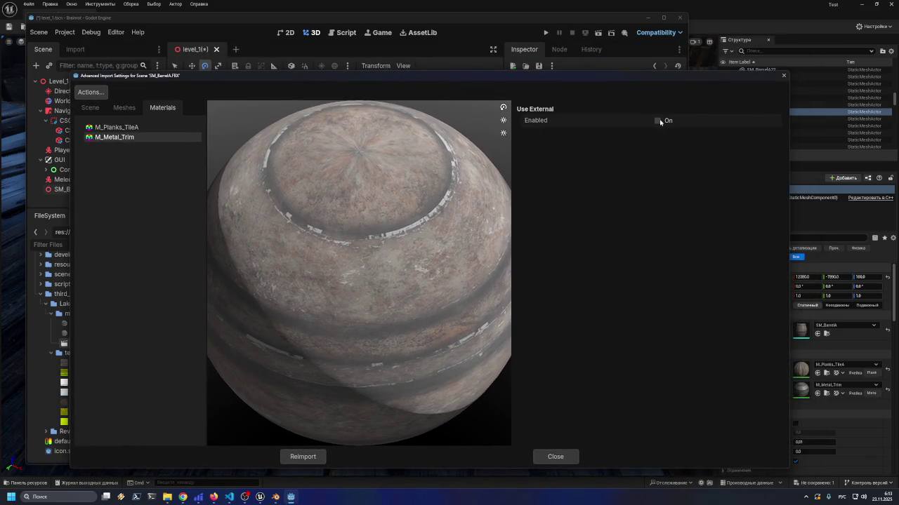
mouse_move(644, 81)
left_mouse_down()
mouse_move(749, 367)
mouse_move(756, 151)
mouse_move(715, 16)
left_mouse_up()
left_click(374, 391)
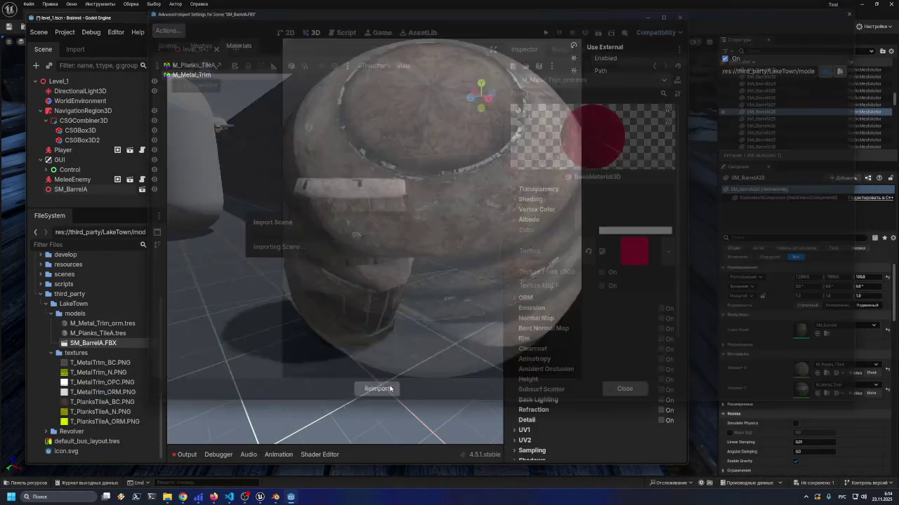
Orbit to view the barrel's top, check the trim's Albedo Color, and reopen SM_BarrelA.FBX import settings
mouse_move(331, 200)
left_mouse_down()
mouse_move(347, 217)
mouse_move(374, 199)
left_mouse_up()
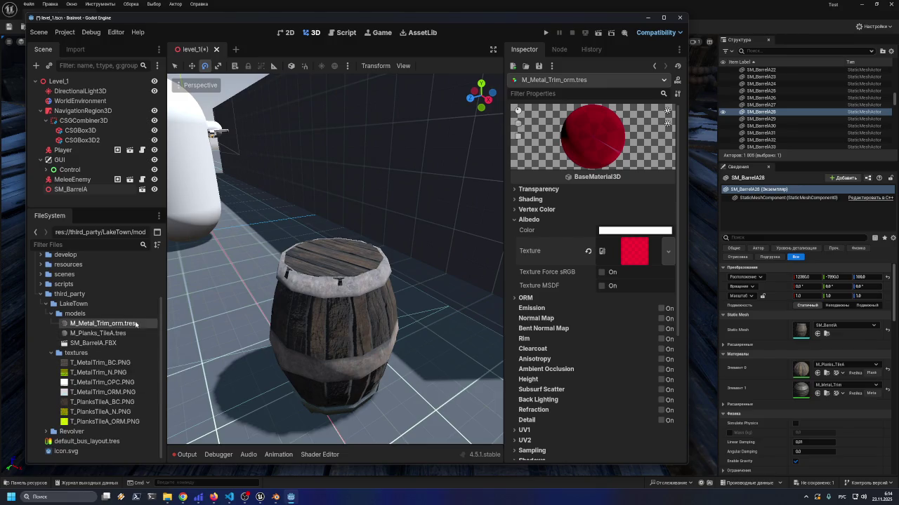
left_click(624, 233)
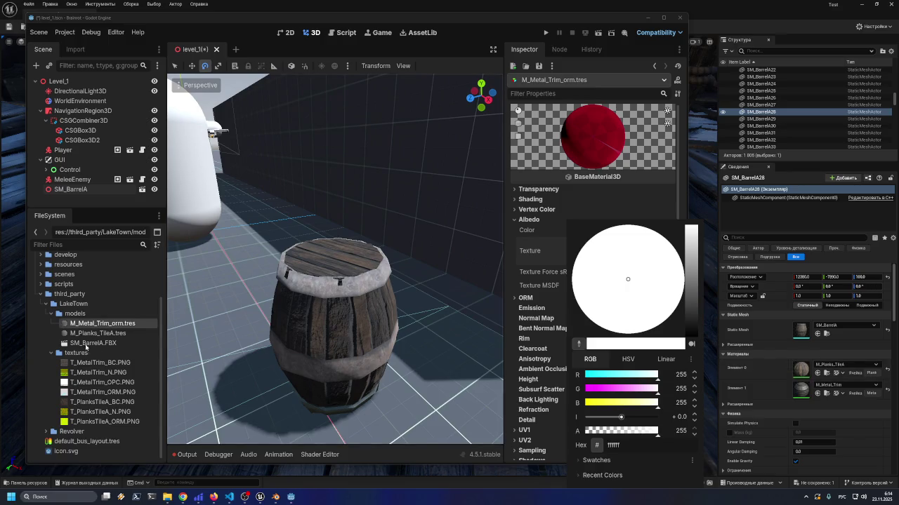
left_click(92, 344)
double_click(101, 347)
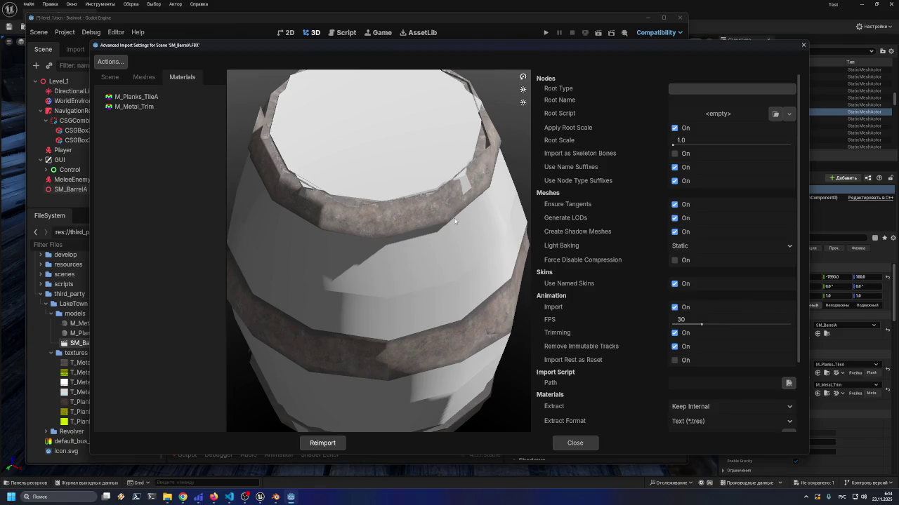
Turn off Use External for M_Metal_Trim, reimport, and reopen the barrel's import settings
left_click(154, 107)
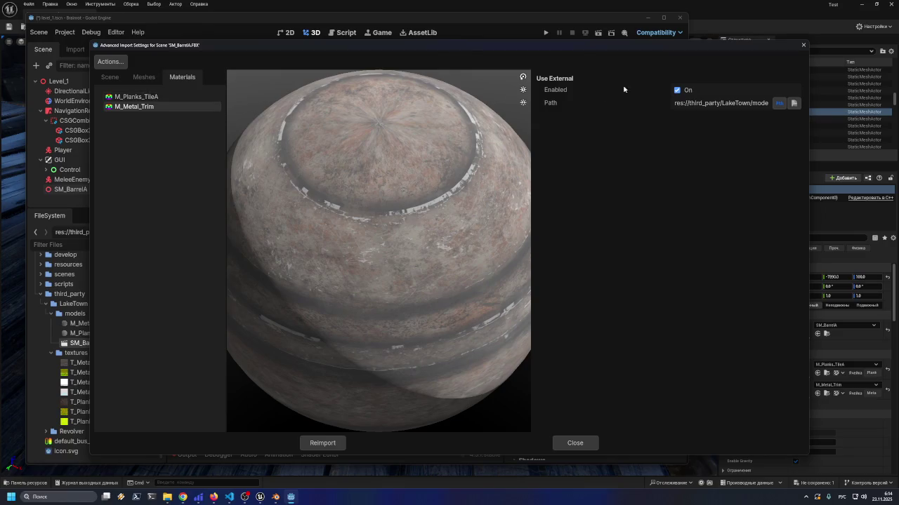
left_click(678, 90)
left_click(322, 443)
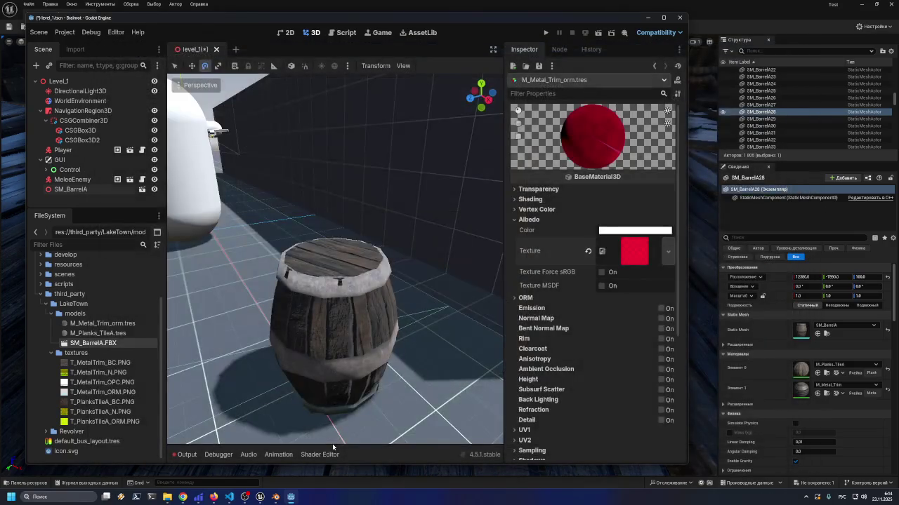
double_click(113, 343)
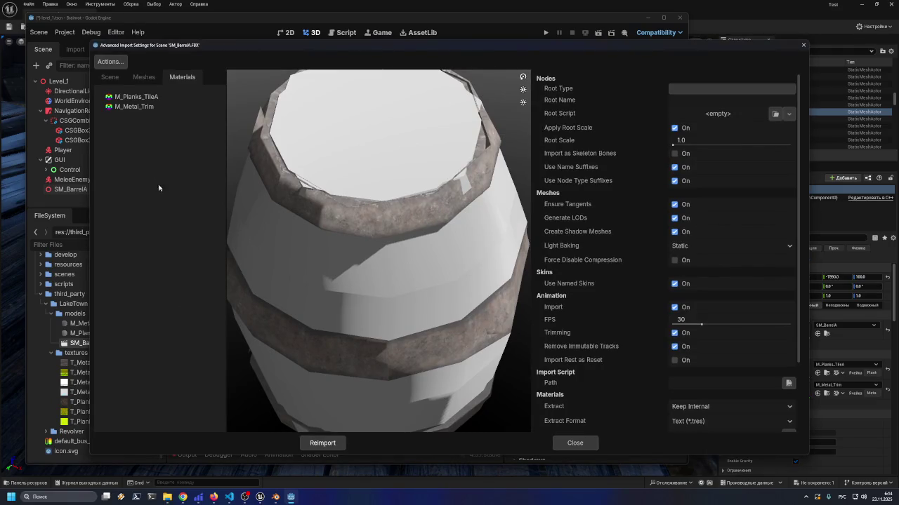
Toggle M_Metal_Trim's Use External on and off and test the three preview lights
left_click(153, 98)
left_click(155, 105)
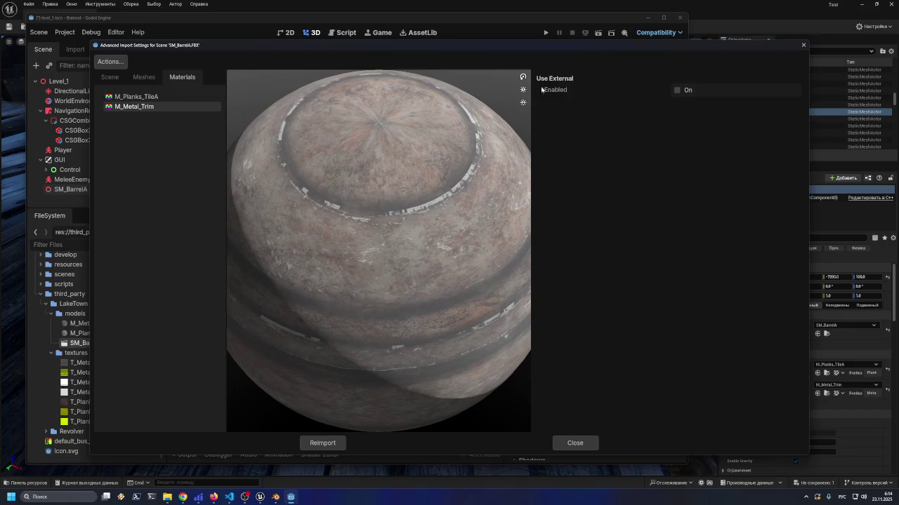
left_click(678, 91)
left_click(678, 91)
left_click(523, 77)
left_click(523, 78)
left_click(523, 90)
left_click(523, 90)
left_click(524, 103)
left_click(524, 104)
Toggle M_Planks_TileA's Use External off and back on, close the dialog, and select both .tres files
left_click(147, 99)
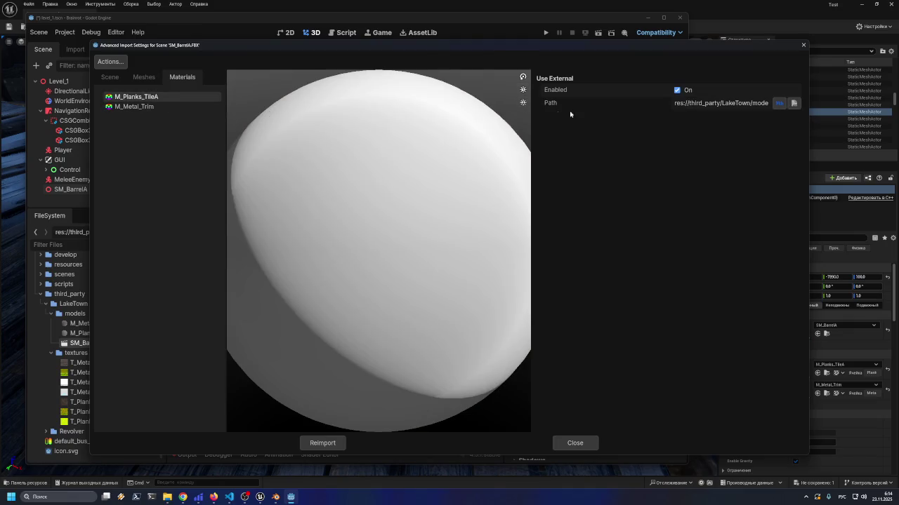
left_click(677, 90)
left_click(677, 90)
left_click(574, 443)
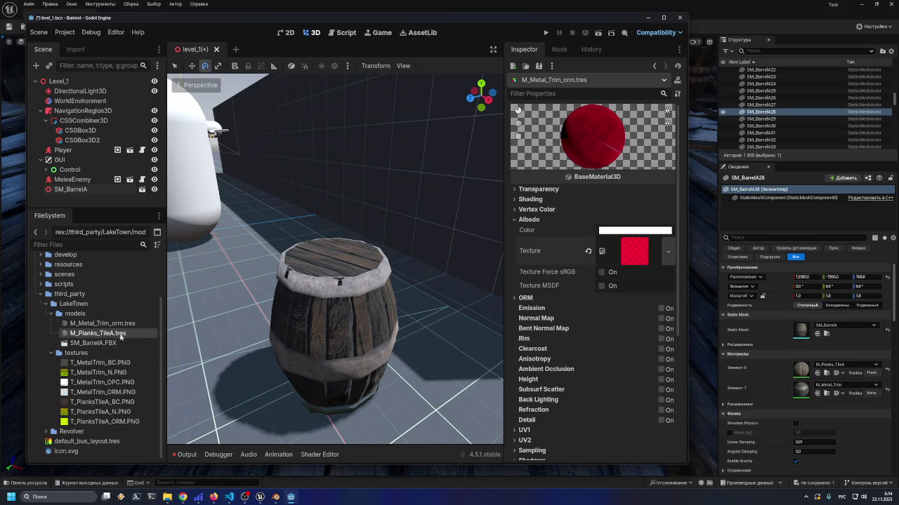
left_click(117, 332, "shift")
Delete both extracted .tres materials, reopen SM_BarrelA.FBX import settings, and browse the Scene and Meshes tabs
key("Delete")
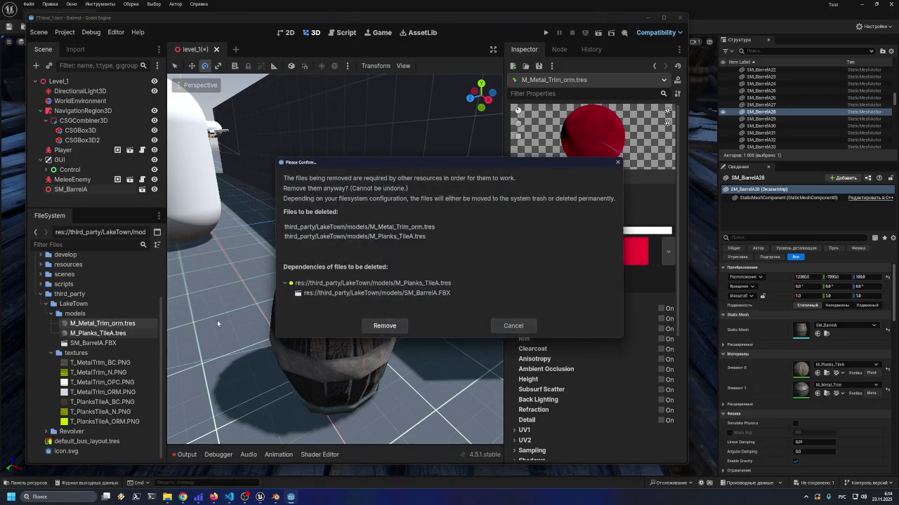
left_click(379, 325)
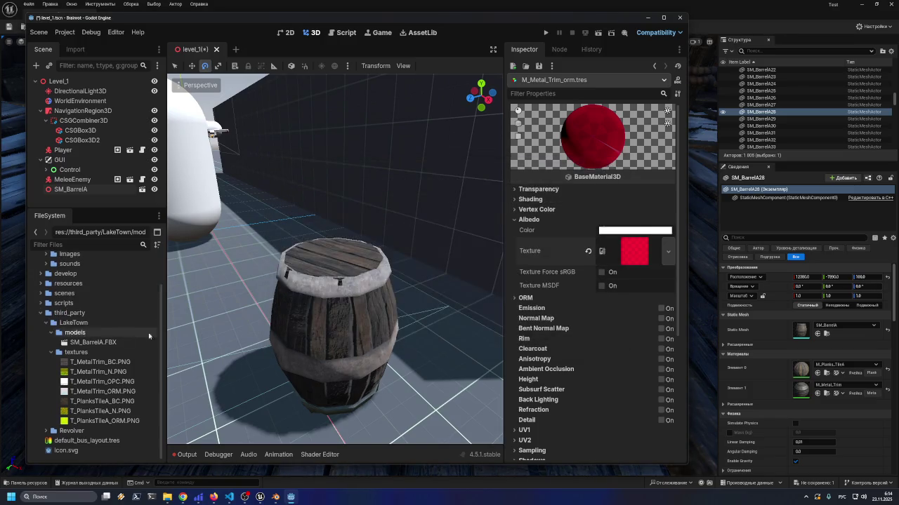
double_click(112, 342)
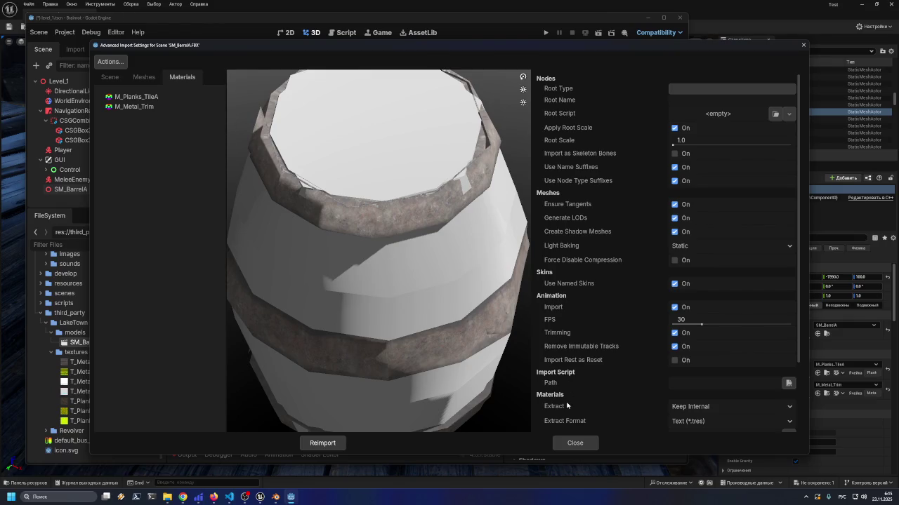
left_click(144, 77)
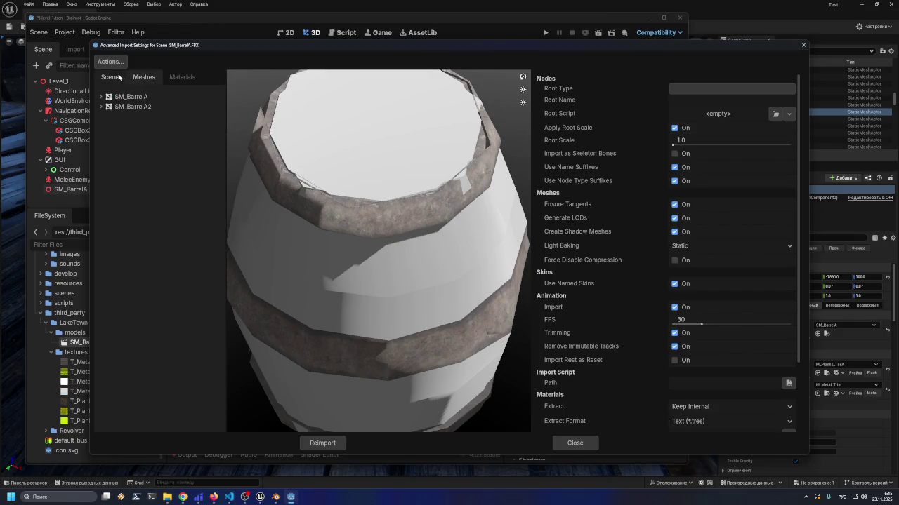
left_click(110, 78)
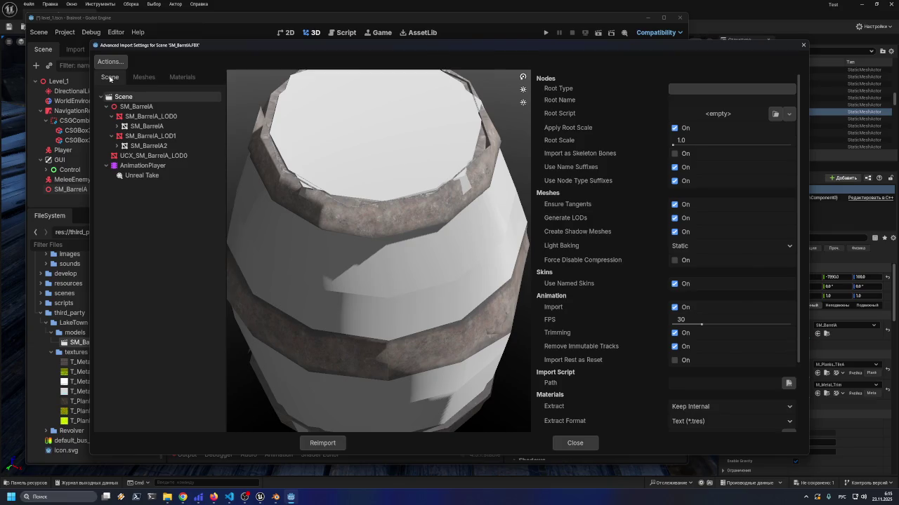
left_click(143, 77)
left_click(182, 77)
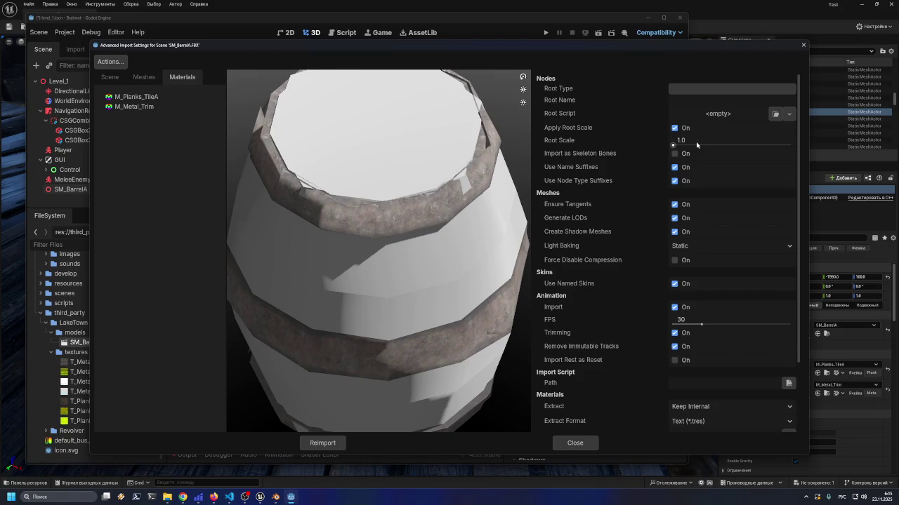
Orbit the barrel preview, inspect M_Planks_TileA and M_Metal_Trim, then close the import settings
scroll(408, 273, "down", 5)
scroll(409, 273, "up", 3)
mouse_move(417, 258)
left_mouse_down()
mouse_move(461, 247)
mouse_move(403, 251)
left_mouse_up()
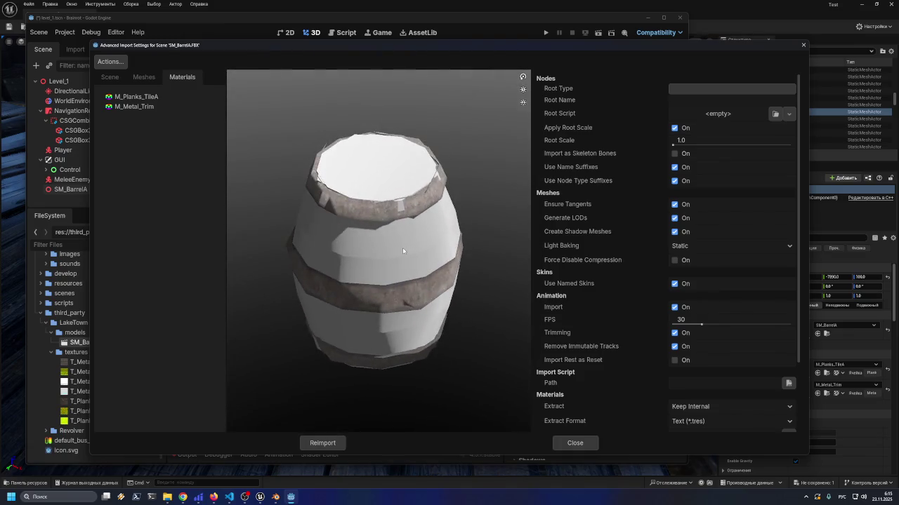
scroll(571, 349, "down", 3)
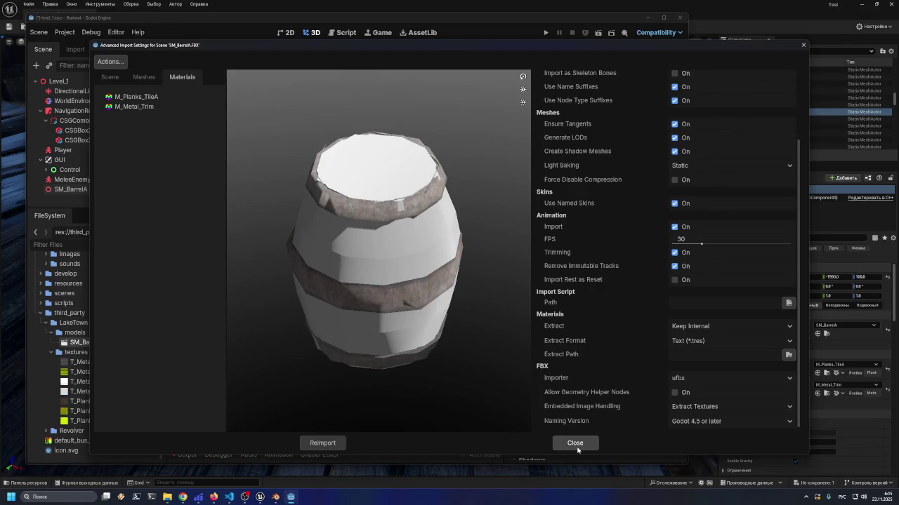
scroll(594, 295, "up", 3)
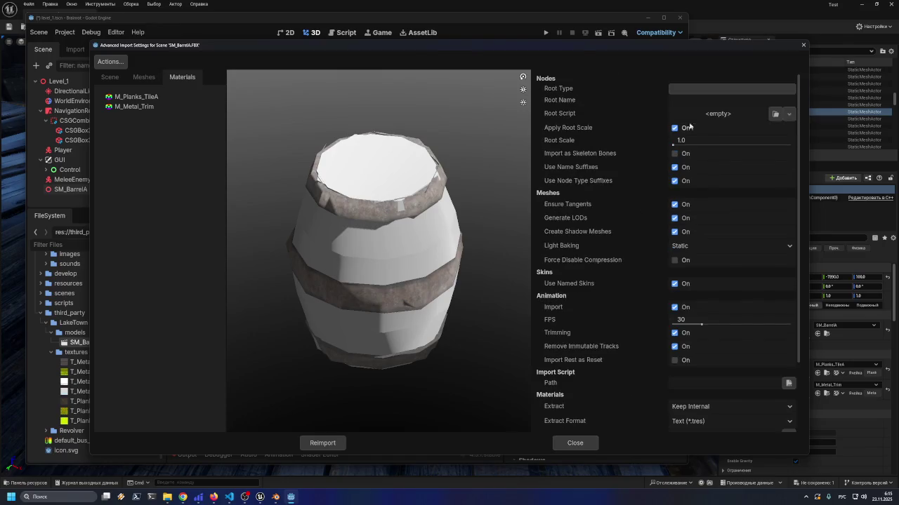
left_click(160, 97)
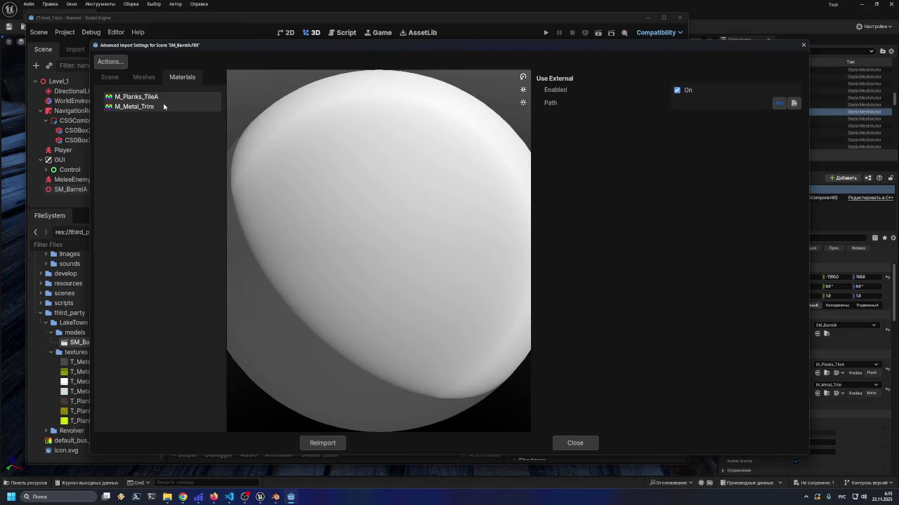
left_click(164, 106)
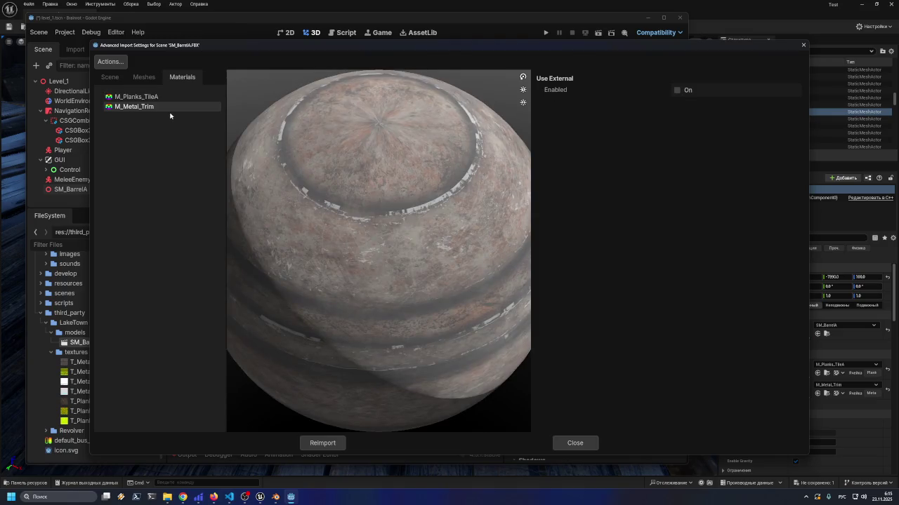
left_click(575, 443)
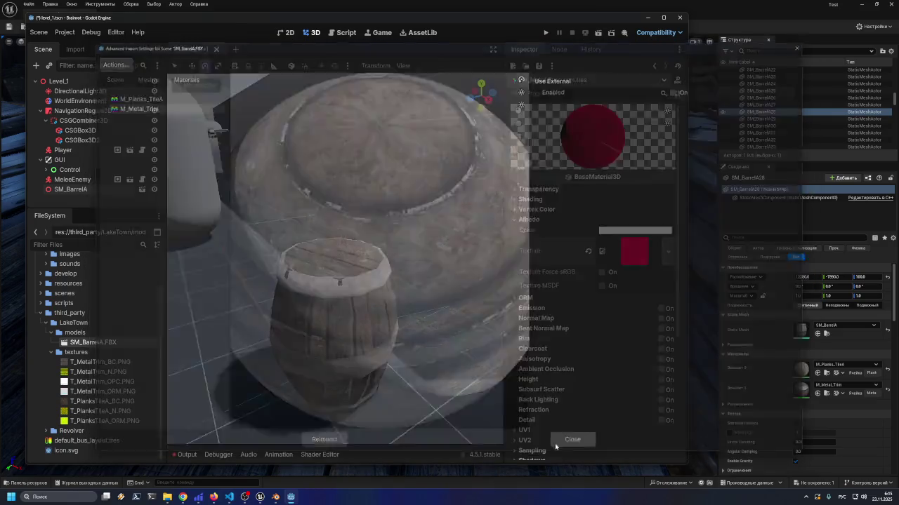
Remove SM_BarrelA.FBX from the project's models folder
key("Delete")
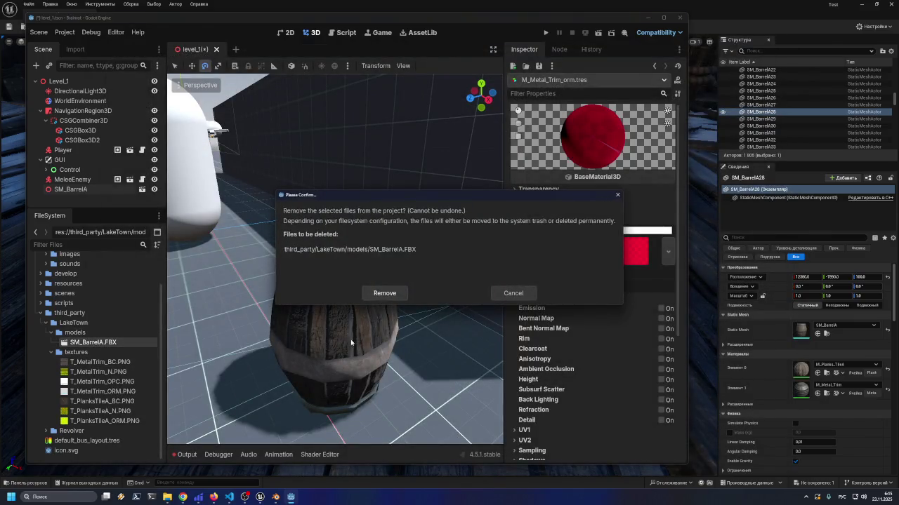
left_click(381, 293)
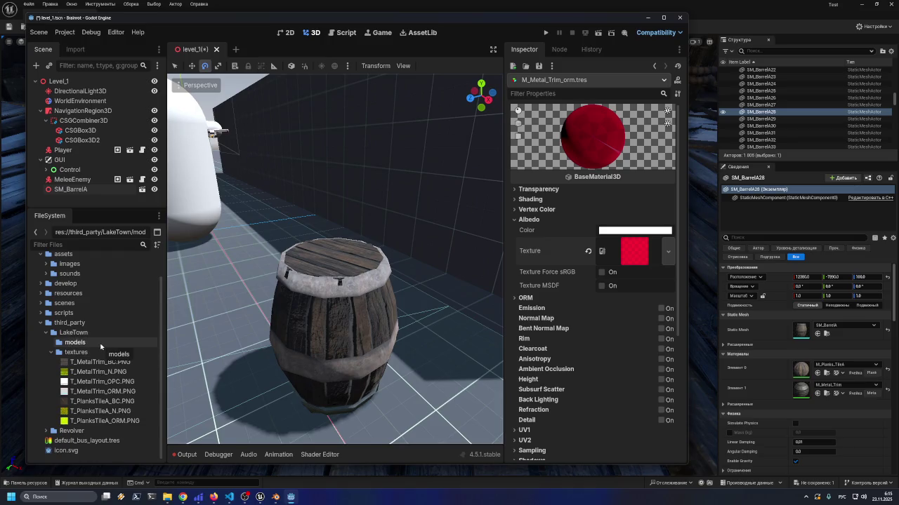
left_click(68, 344)
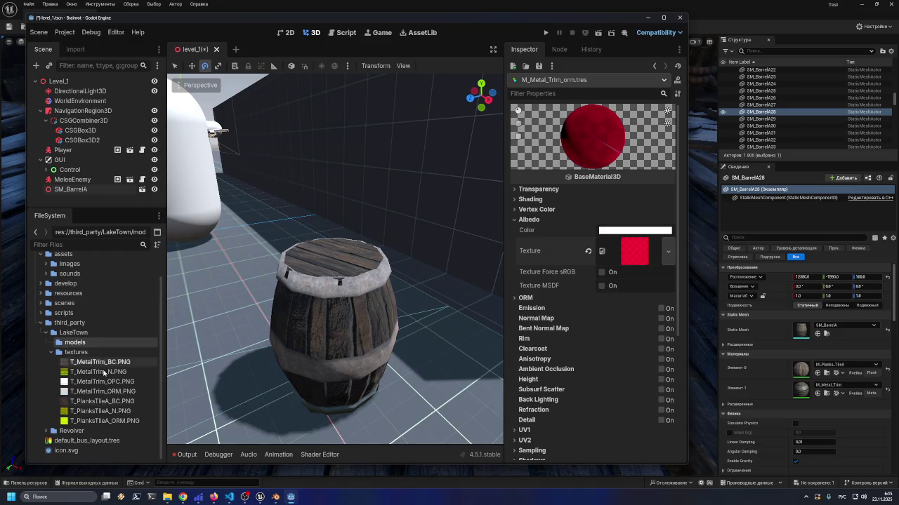
Delete the SM_BarrelA barrel node from Level_1
left_click(326, 328)
key("Delete")
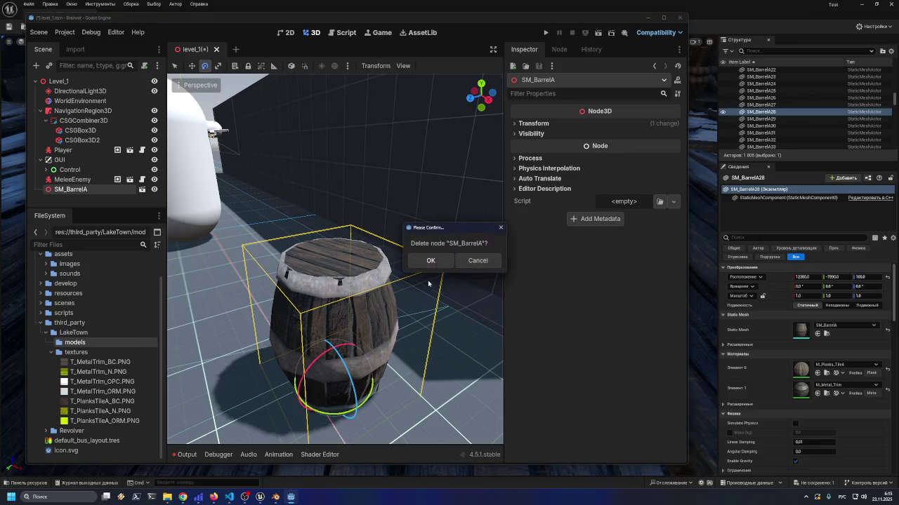
left_click(430, 261)
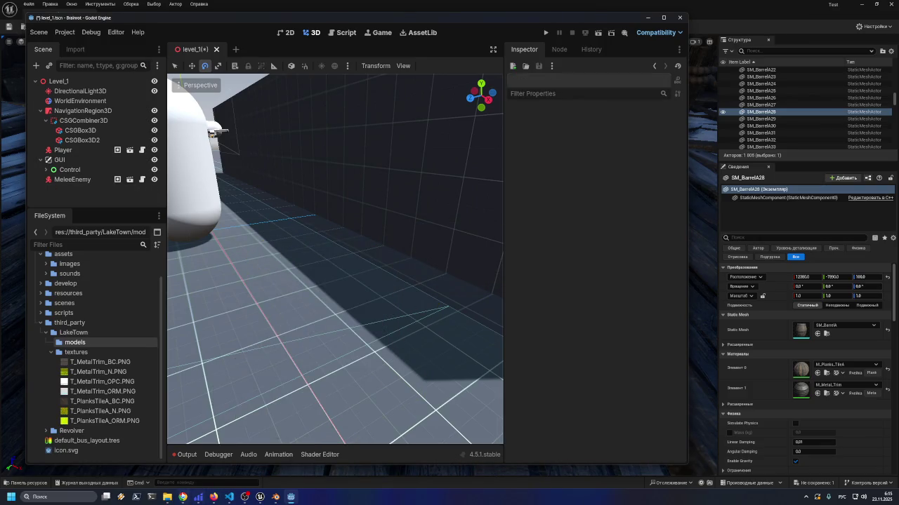
left_click(167, 497)
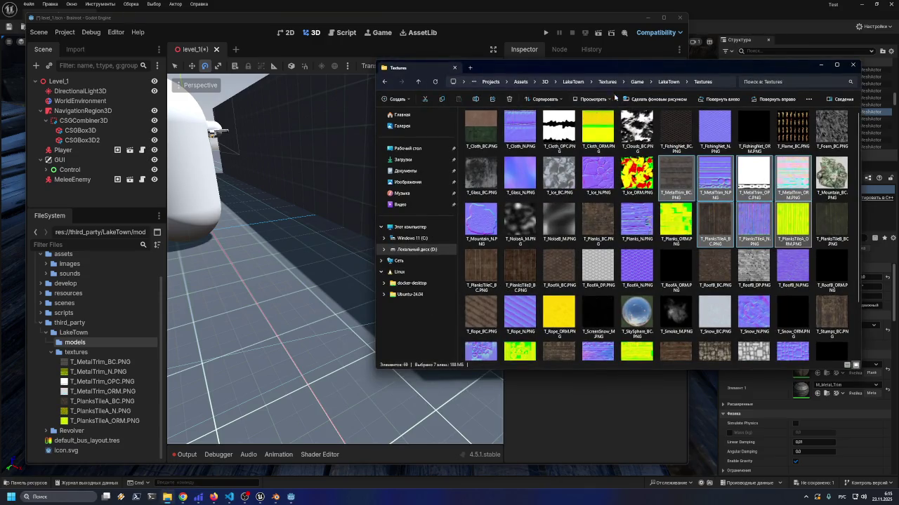
Navigate to the LakeTown folder and drag SM_BarrelA.FBX into Godot's models folder
left_click(668, 82)
left_click(636, 81)
double_click(501, 123)
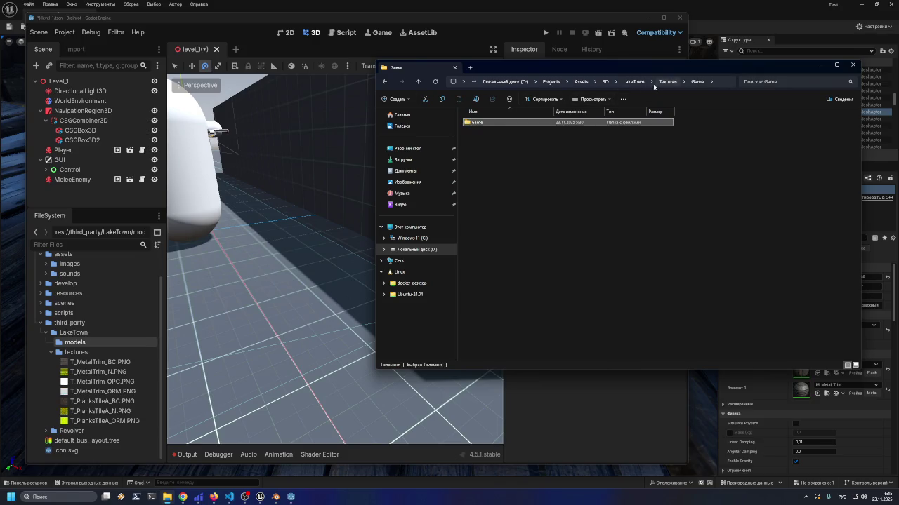
left_click(491, 134)
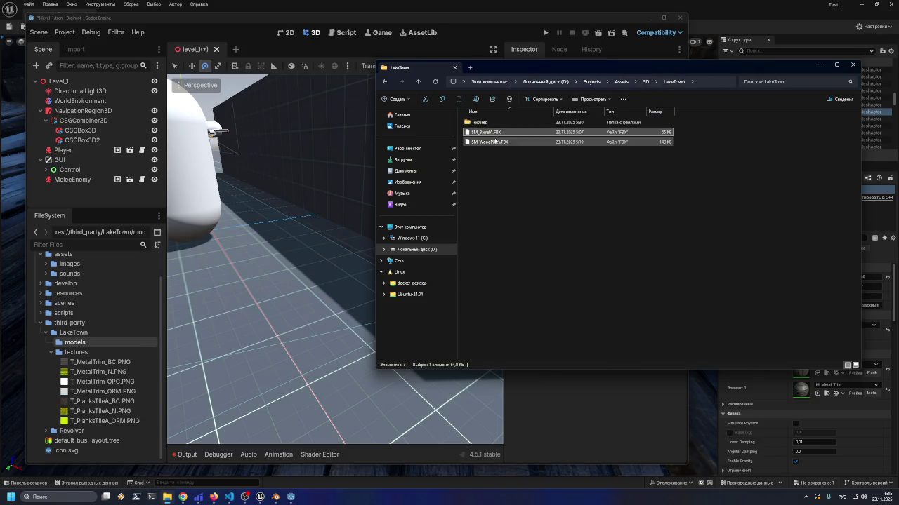
left_click(483, 144)
mouse_move(492, 134)
left_mouse_down()
mouse_move(104, 347)
mouse_move(62, 345)
left_mouse_up()
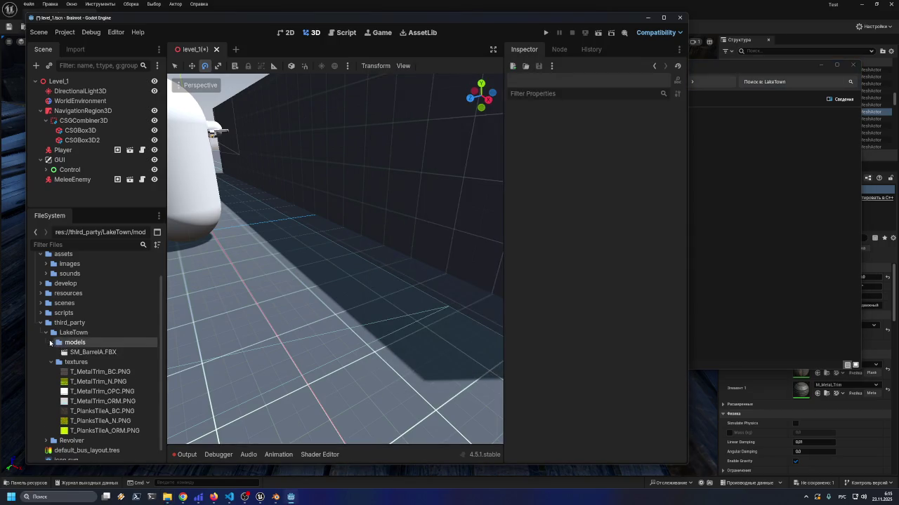
Place SM_BarrelA back into Level_1, select T_MetalTrim_BC.PNG, and open the FBX's Advanced Import Settings
mouse_move(77, 353)
left_mouse_down()
mouse_move(337, 315)
mouse_move(338, 347)
left_mouse_up()
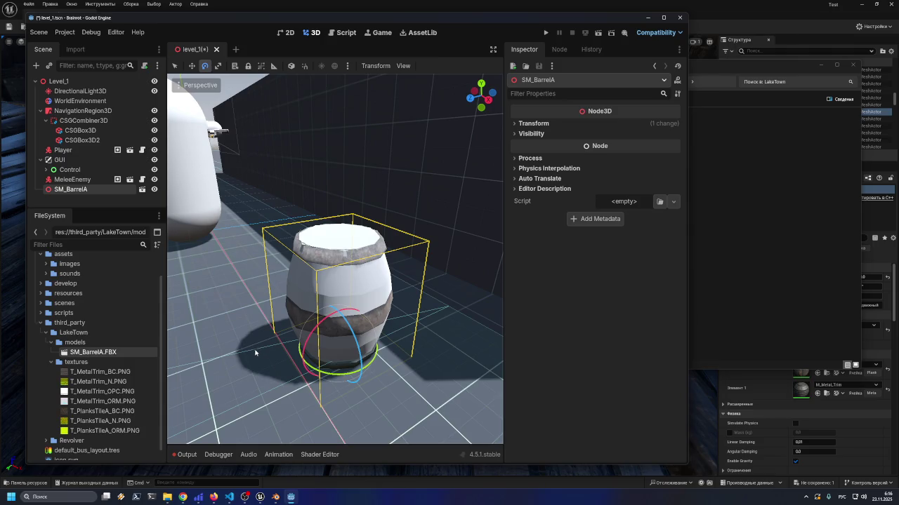
left_click(112, 371)
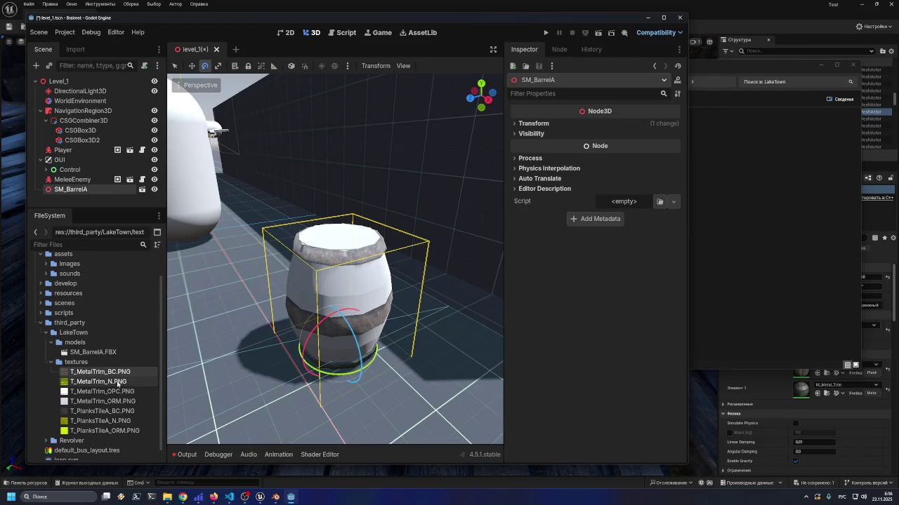
mouse_move(113, 385)
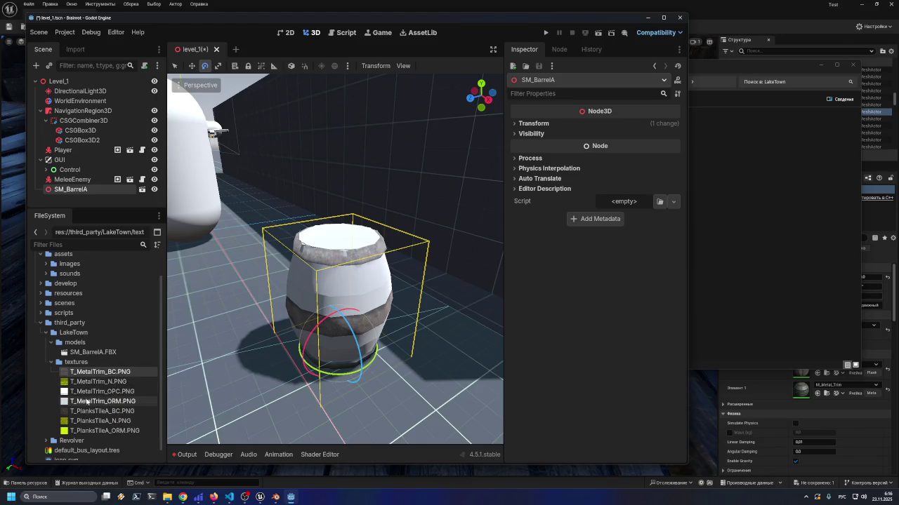
double_click(84, 353)
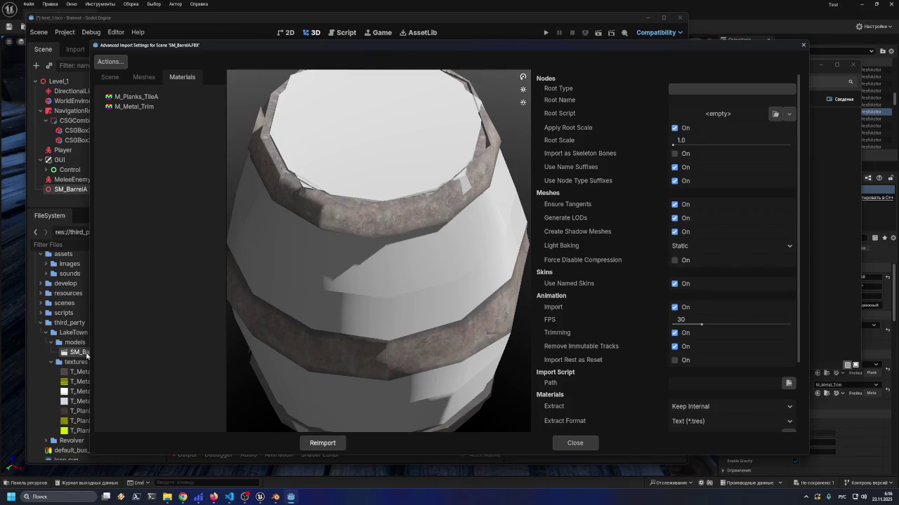
Compare the M_Metal_Trim and M_Planks_TileA material previews in the barrel's import settings
left_click(127, 107)
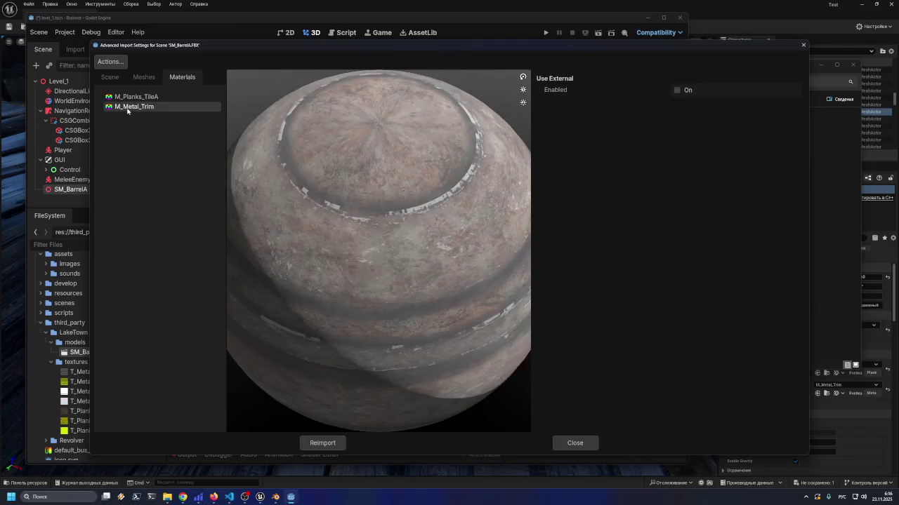
left_click(130, 97)
left_click_drag(194, 47, 290, 43)
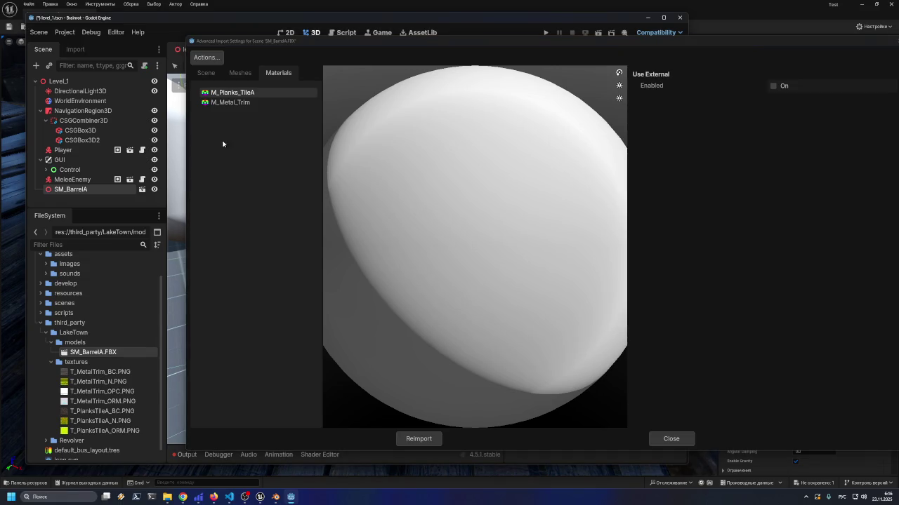
left_click(238, 103)
left_click(232, 93)
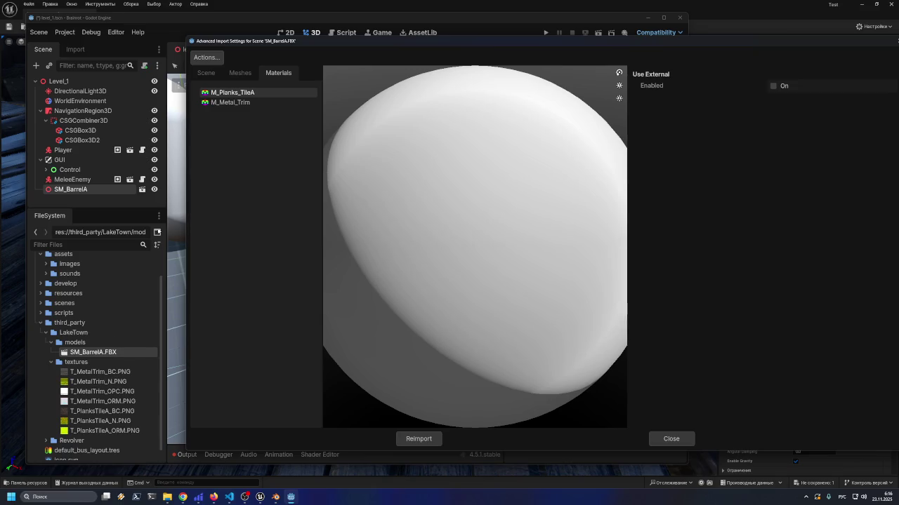
left_click(225, 103)
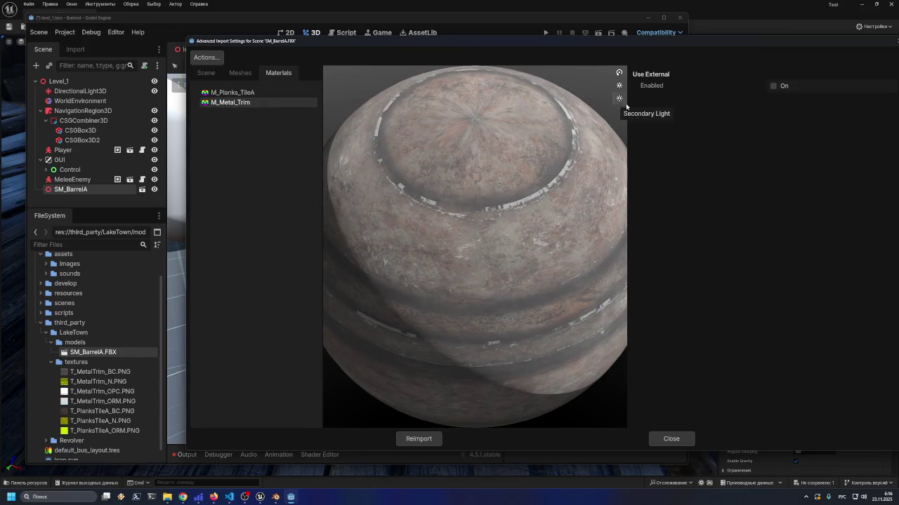
Toggle Use External on and off for M_Metal_Trim, leaving it internal, then close the dialog
left_click(774, 86)
left_click(774, 86)
scroll(341, 232, "up", 2)
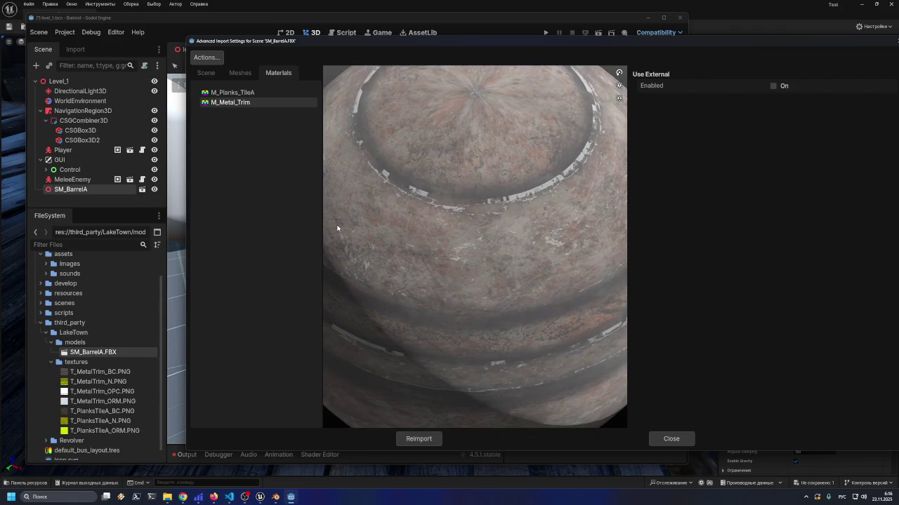
scroll(370, 236, "down", 2)
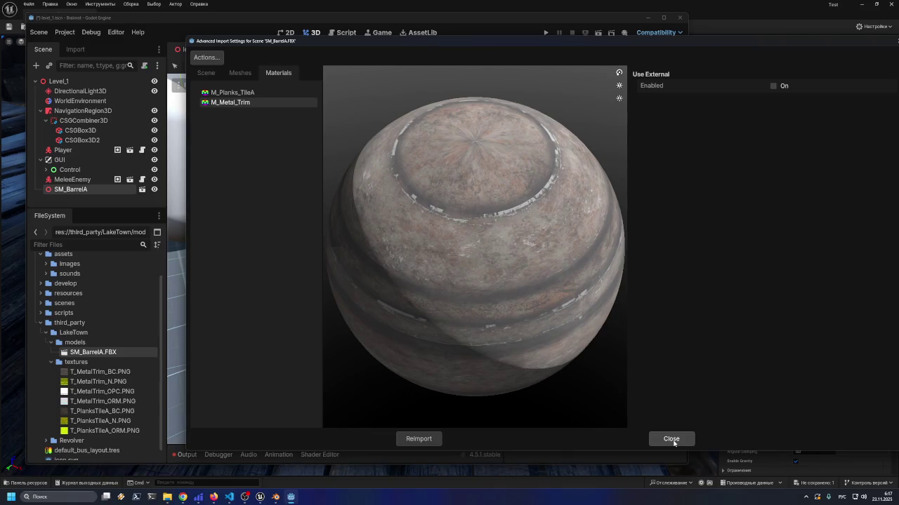
left_click(671, 439)
left_click(107, 364)
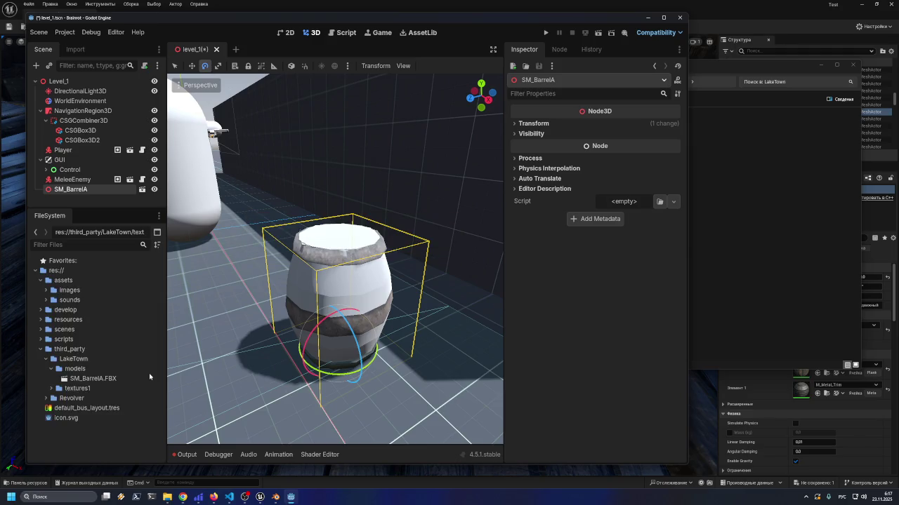
Reopen the barrel's import settings to inspect the untextured M_Planks_TileA material
double_click(88, 379)
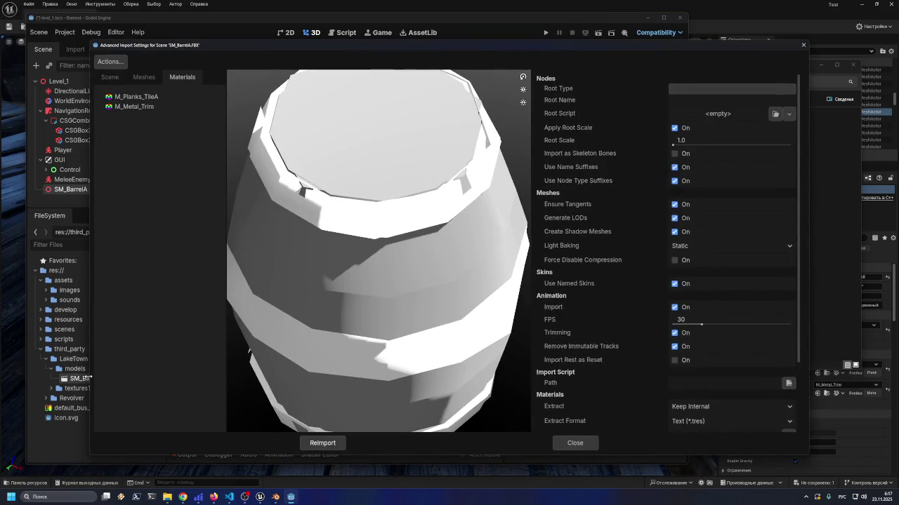
left_click(154, 108)
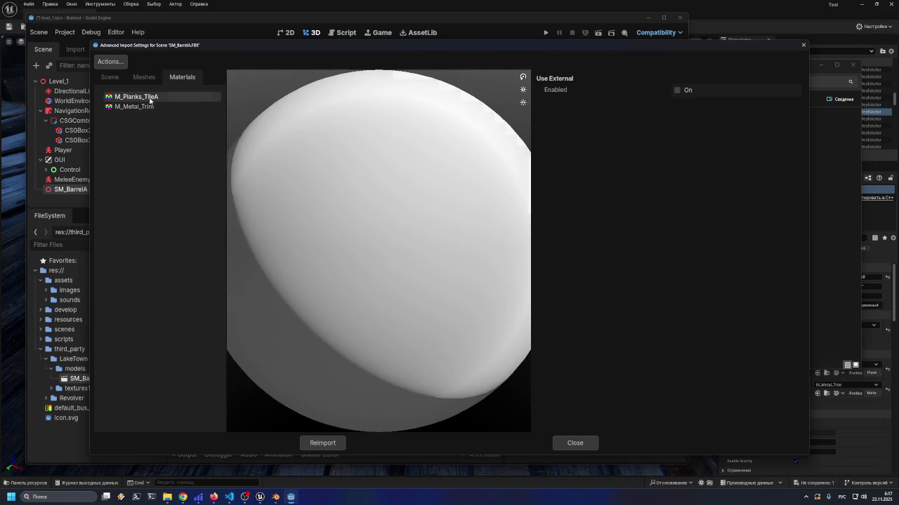
left_click(570, 443)
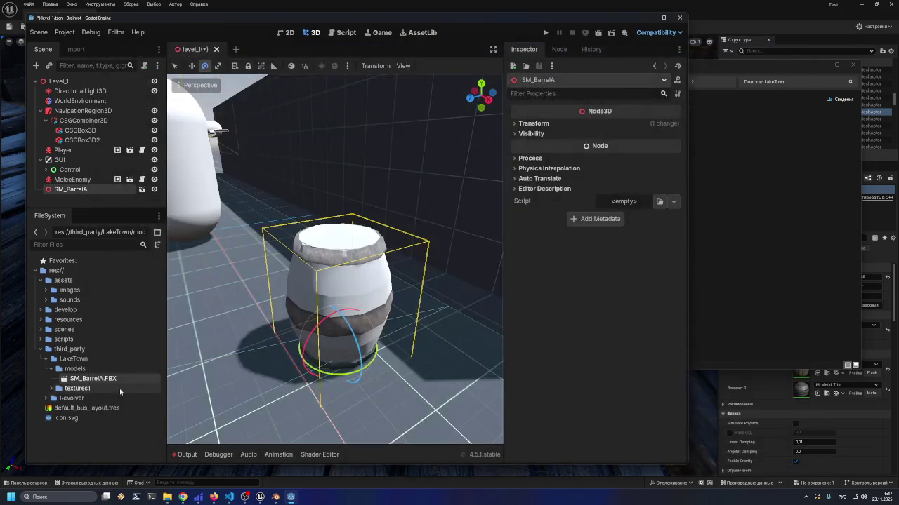
double_click(95, 380)
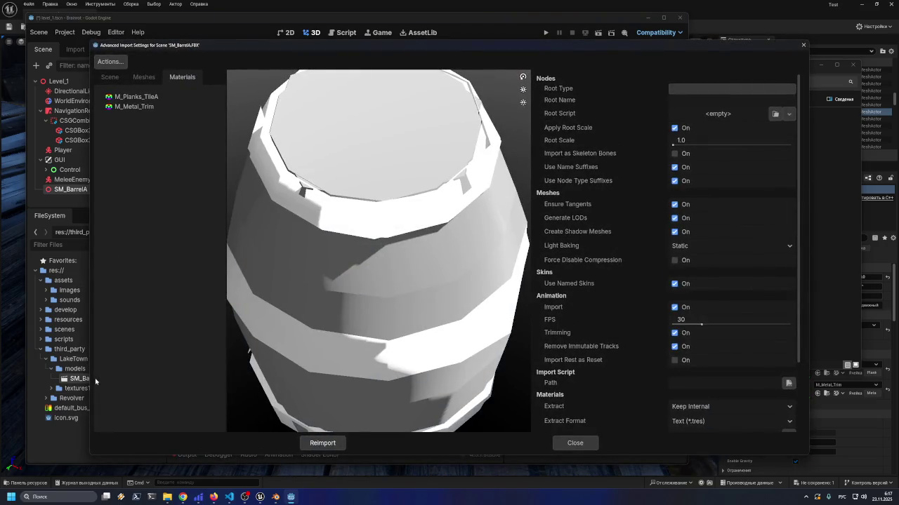
left_click(575, 443)
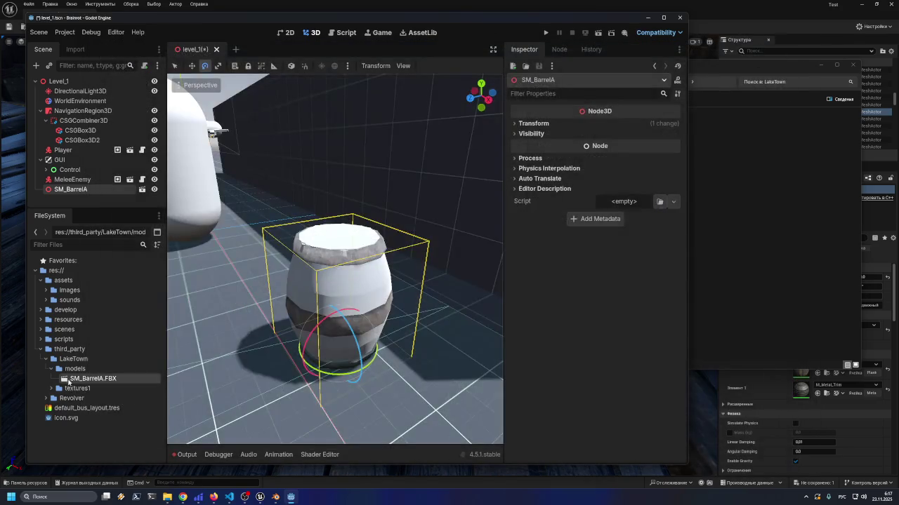
Rename the textures1 folder to textures and confirm the barrel's textures in import settings
left_click(53, 388)
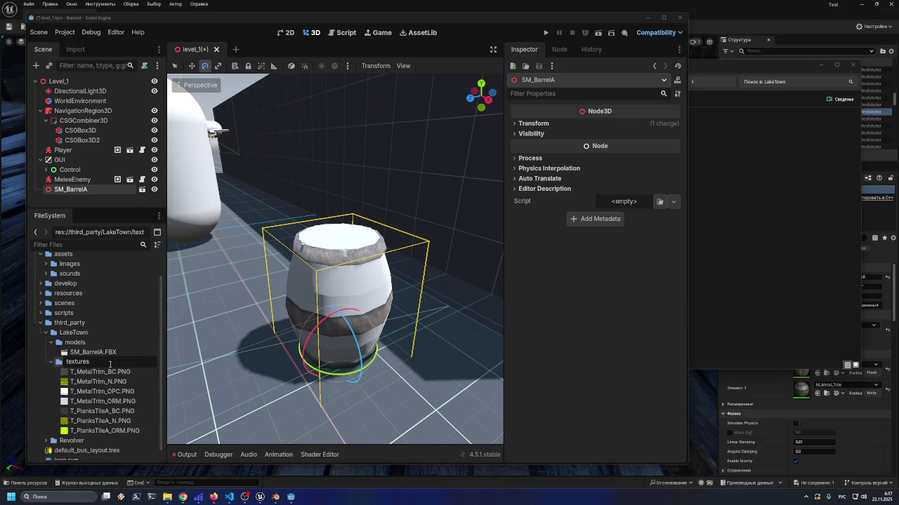
key("Return")
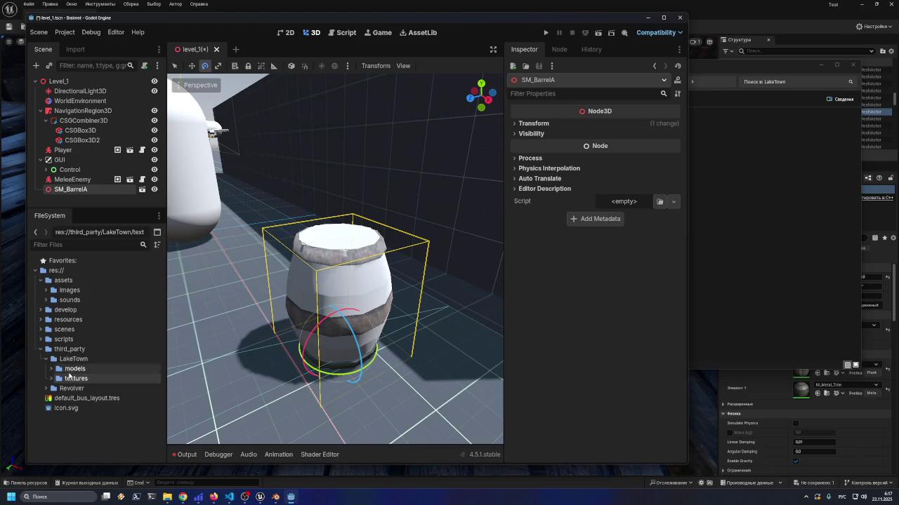
double_click(91, 379)
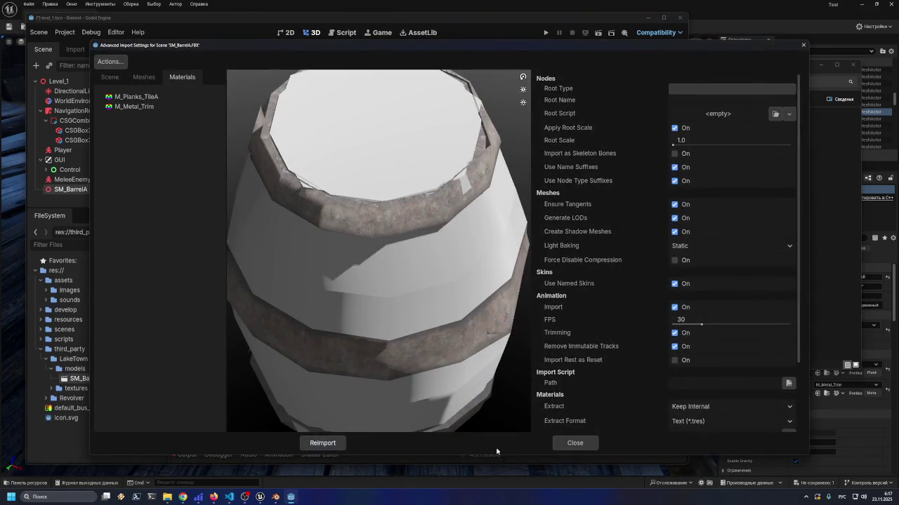
left_click(574, 443)
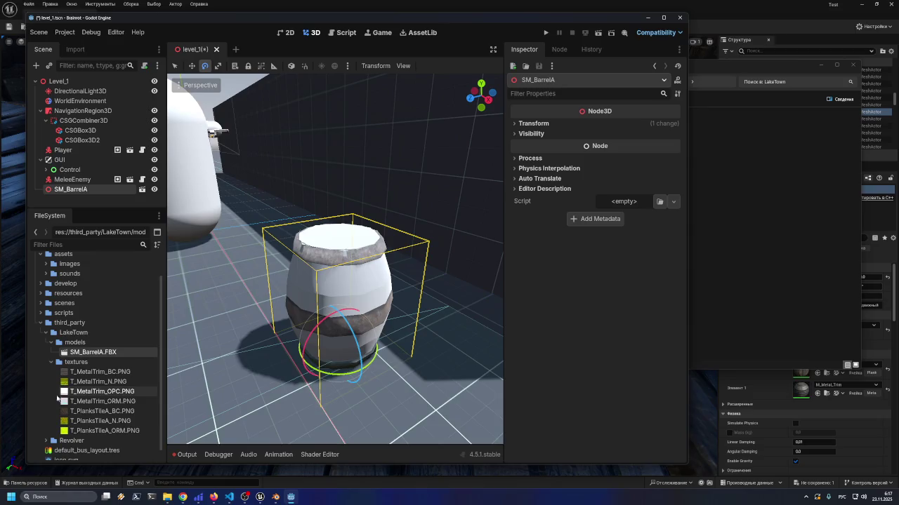
left_click(94, 412)
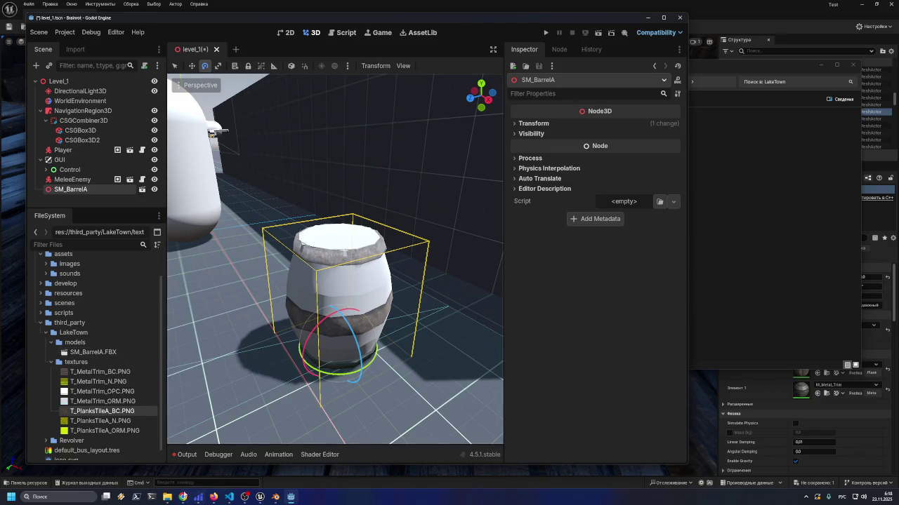
In File Explorer, navigate into LakeTown › Game › LakeTown › Textures
mouse_move(167, 499)
mouse_move(259, 499)
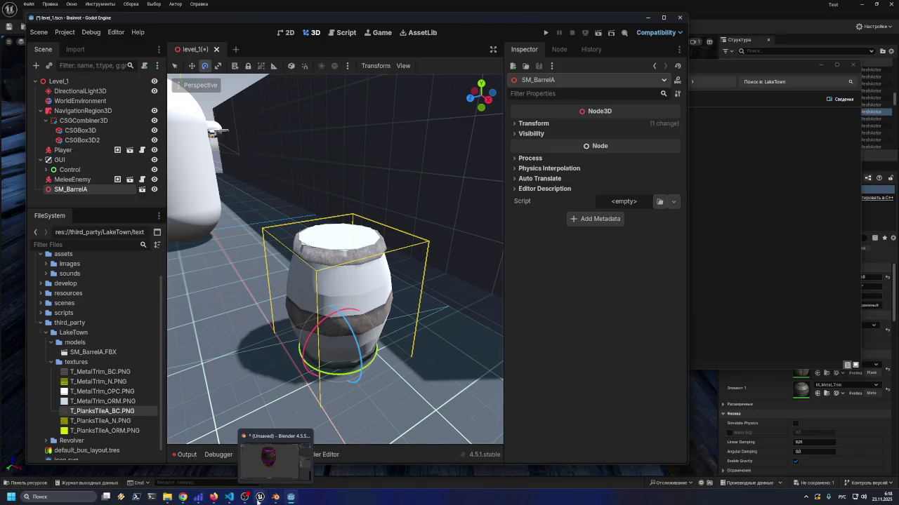
left_click(167, 497)
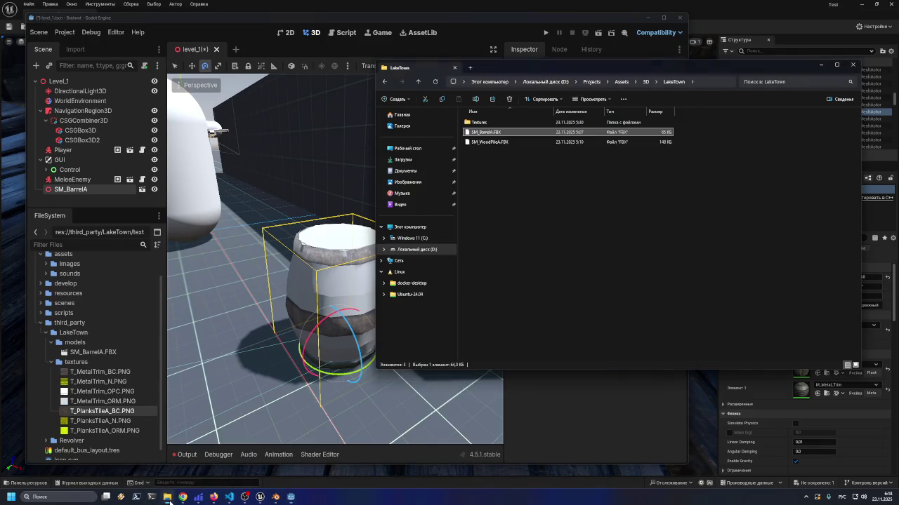
double_click(478, 123)
double_click(478, 123)
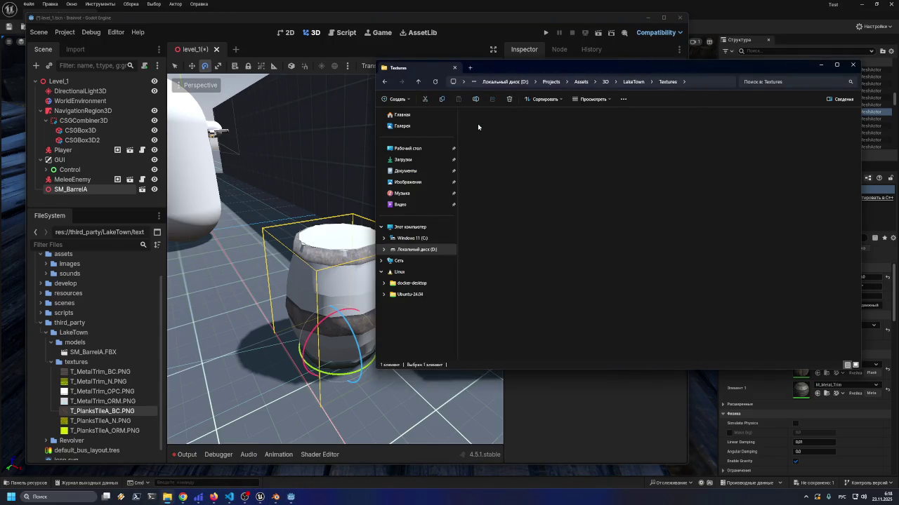
double_click(477, 123)
double_click(477, 124)
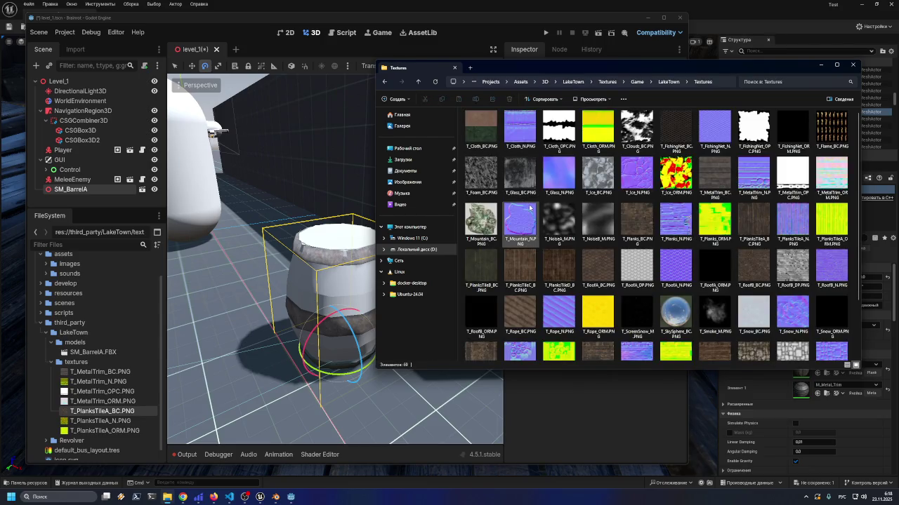
scroll(530, 210, "down", 2)
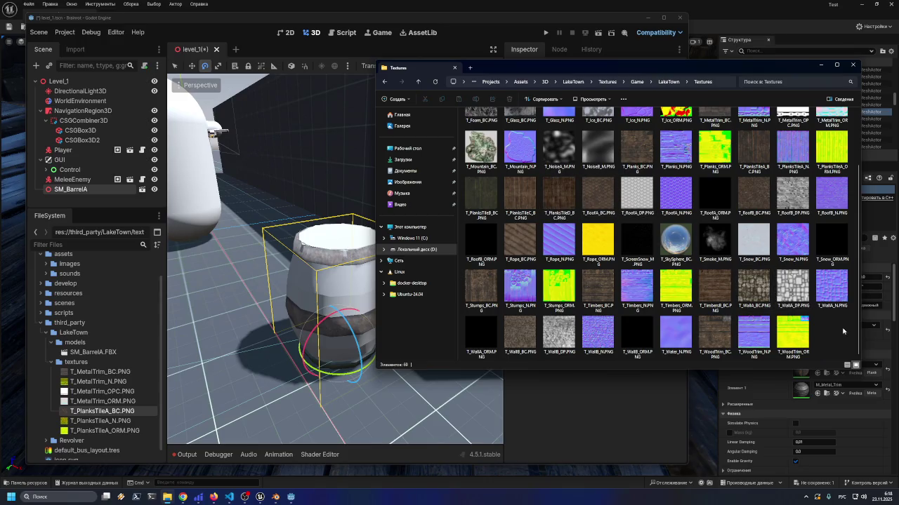
scroll(603, 147, "up", 2)
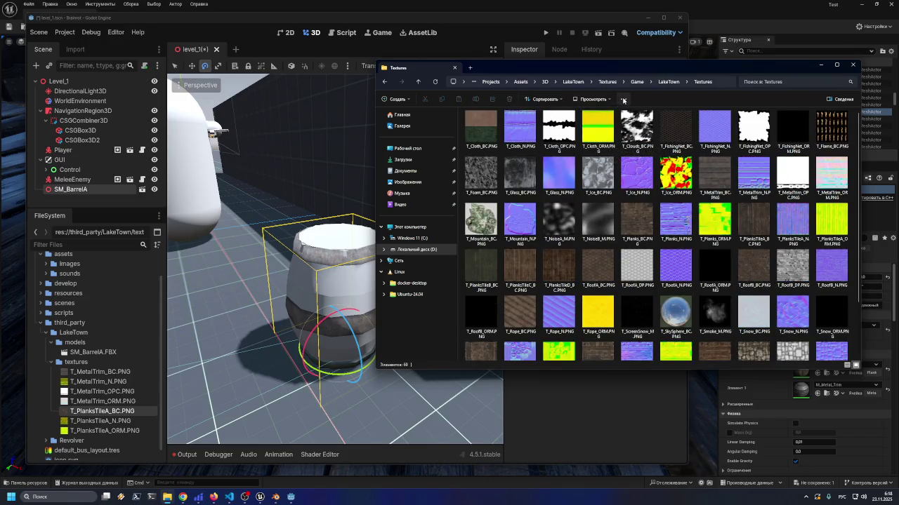
Switch the Textures folder view to Details
left_click(624, 99)
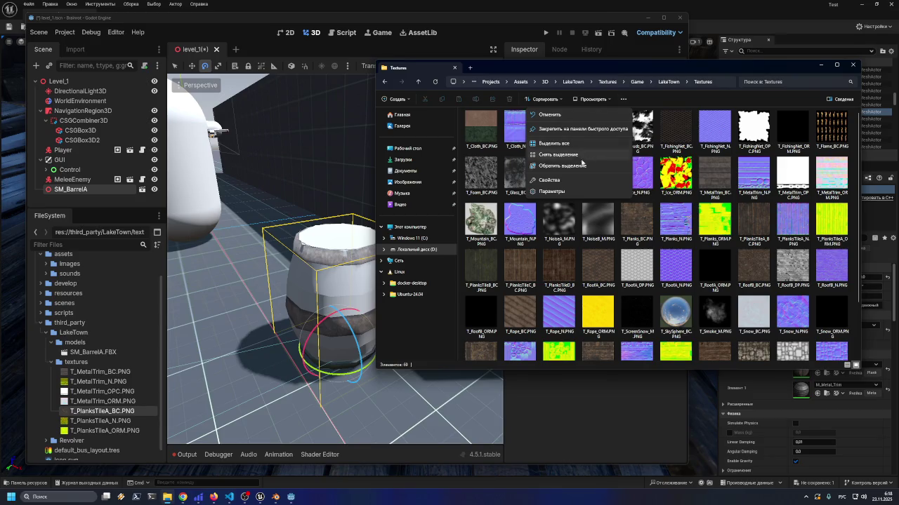
scroll(831, 341, "down", 2)
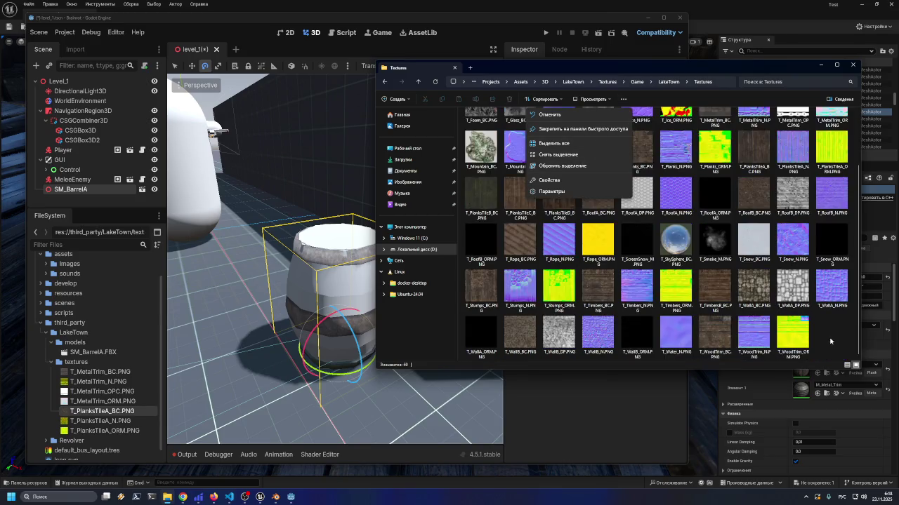
left_click(854, 363)
left_click(847, 365)
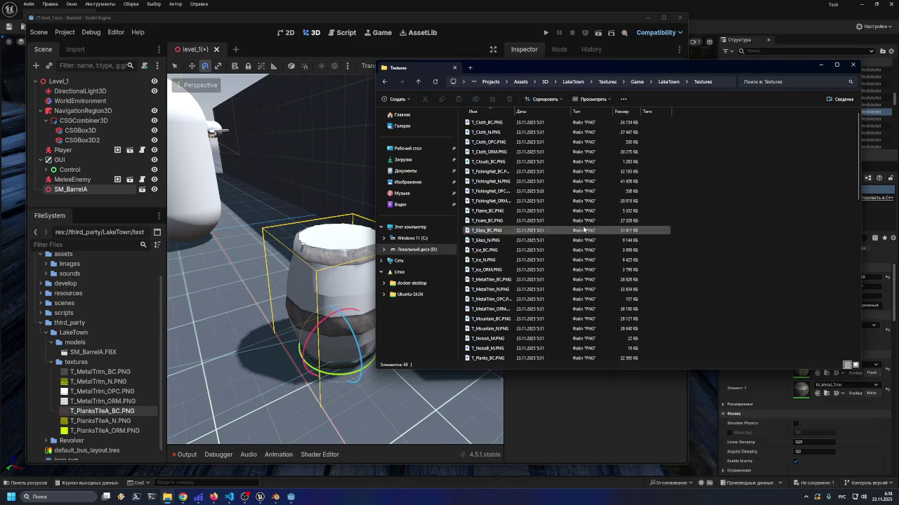
Widen the Name column and select T_MetalTrim_BC through T_MetalTrim_ORM
left_click_drag(514, 112, 547, 112)
scroll(513, 207, "down", 4)
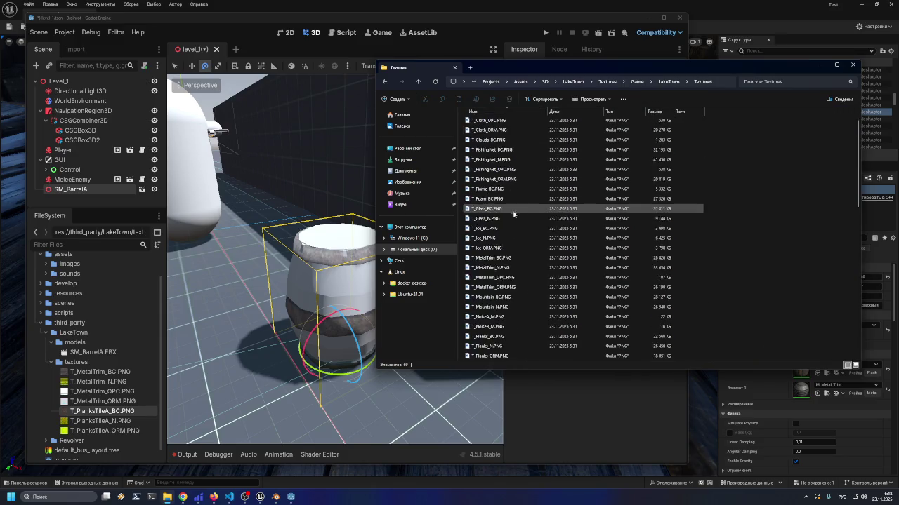
left_click(495, 170)
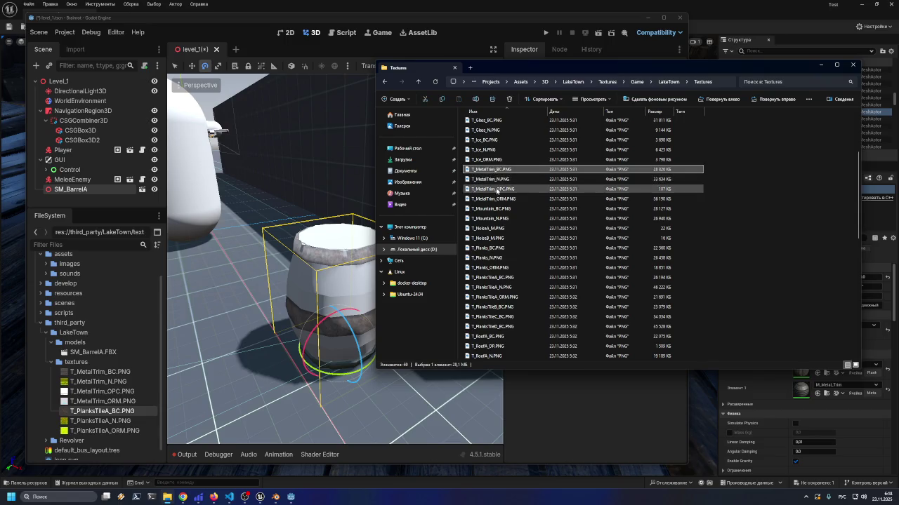
left_click(507, 200, "shift")
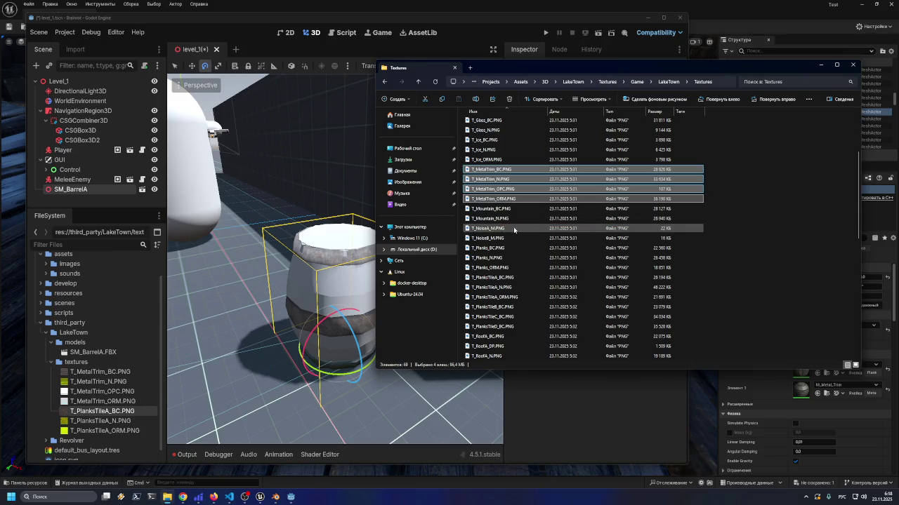
scroll(515, 238, "down", 5)
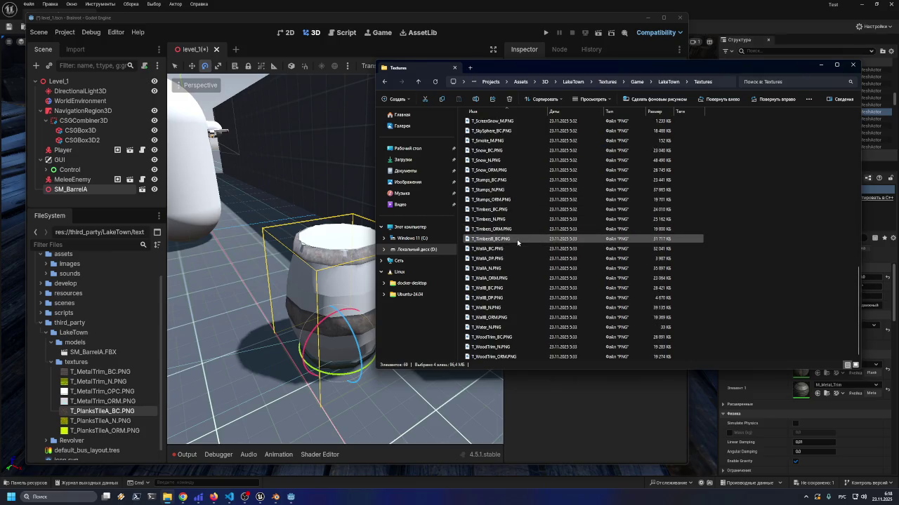
scroll(518, 239, "up", 5)
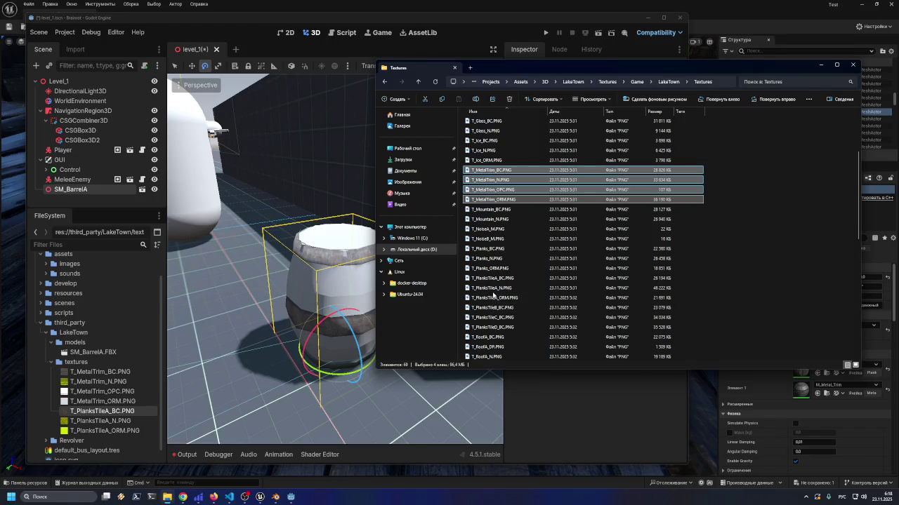
Select T_Planks_N.PNG together with T_Planks_BC.PNG
left_click(499, 260)
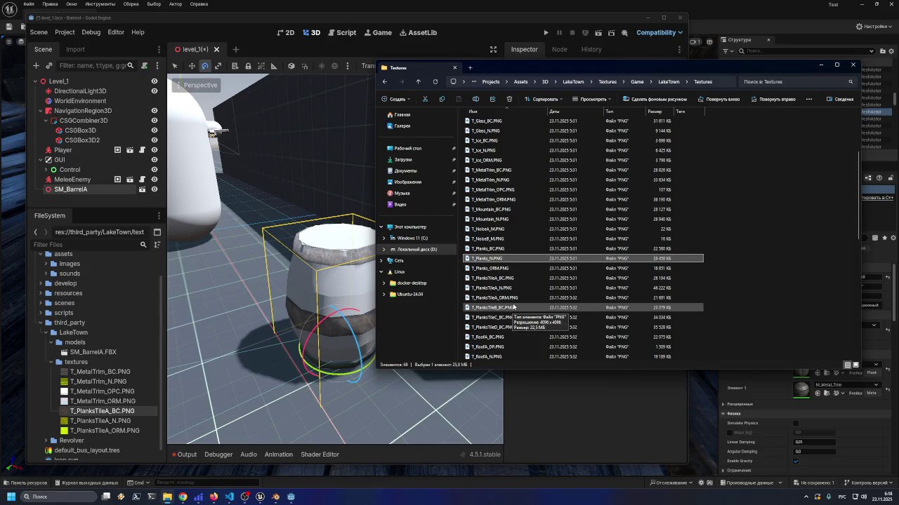
scroll(513, 306, "down", 2)
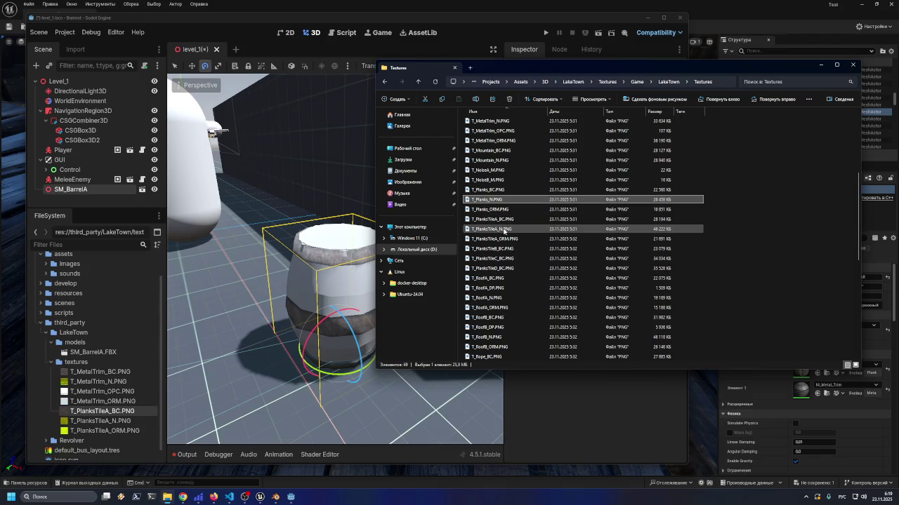
left_click(495, 191, "ctrl")
Copy T_Planks_BC and T_Planks_N into Godot's textures folder and check the barrel's import settings
mouse_move(491, 196)
left_mouse_down()
mouse_move(114, 372)
mouse_move(73, 365)
left_mouse_up()
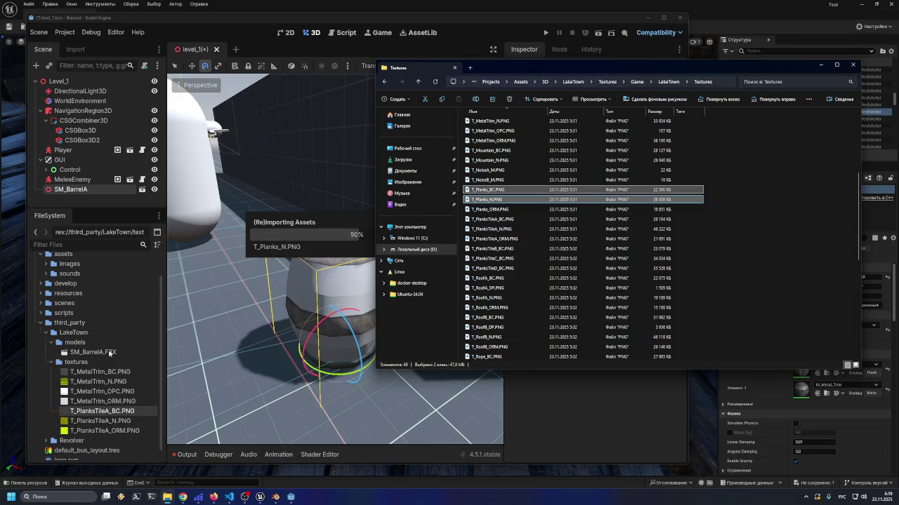
double_click(105, 354)
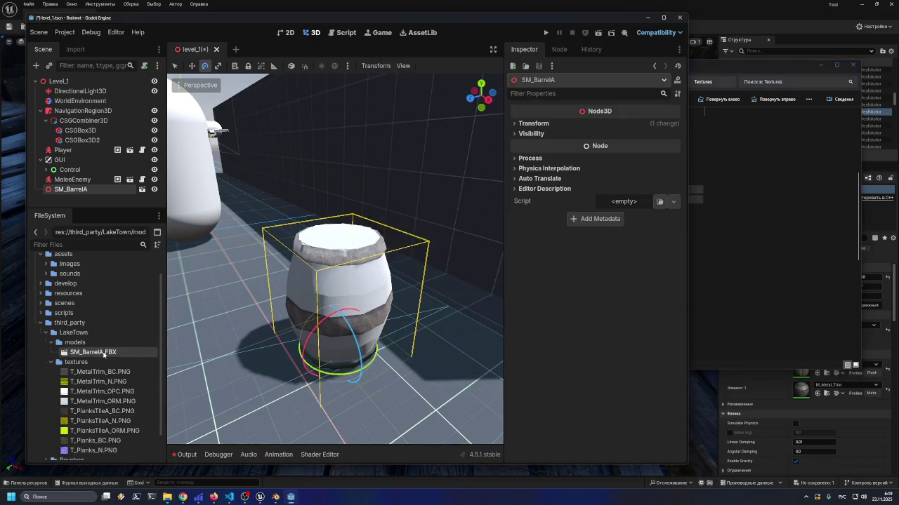
left_click(803, 45)
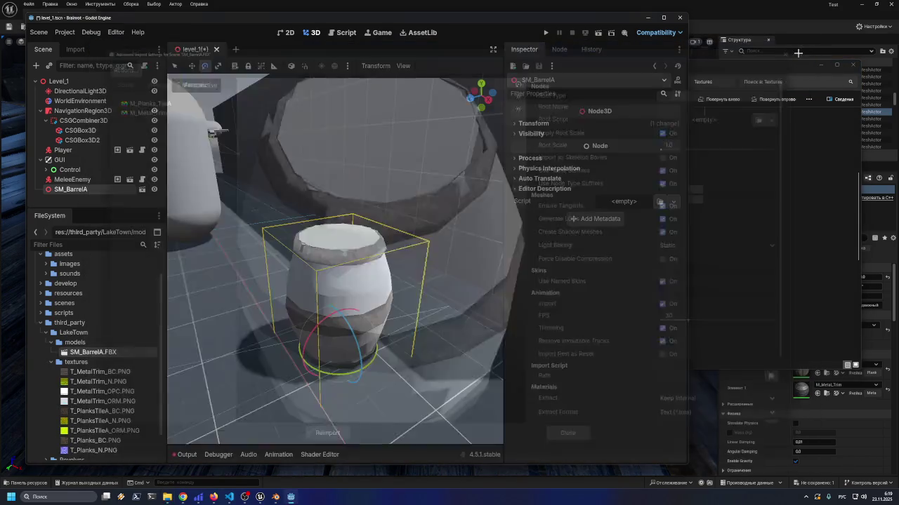
Copy T_PlanksTileB_BC.PNG into the textures folder and reopen SM_BarrelA.FBX's Advanced Import Settings
key("alt+Tab")
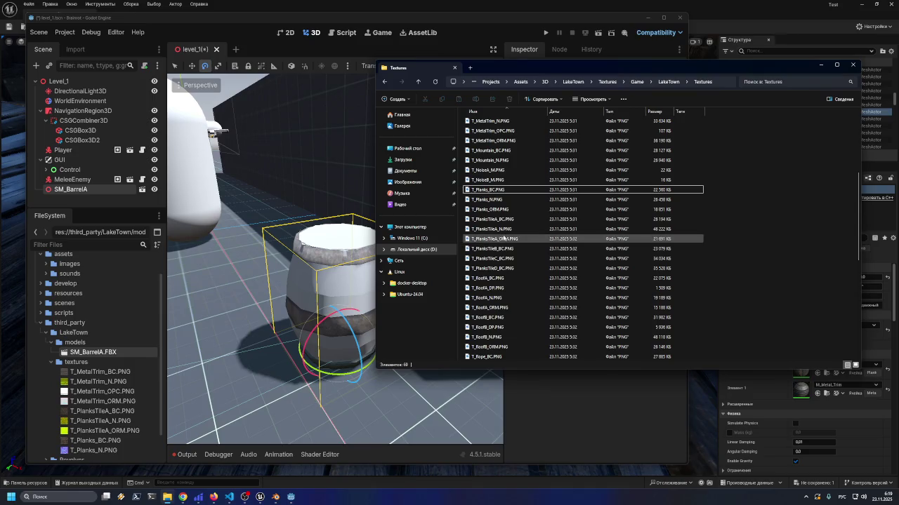
left_click(501, 249)
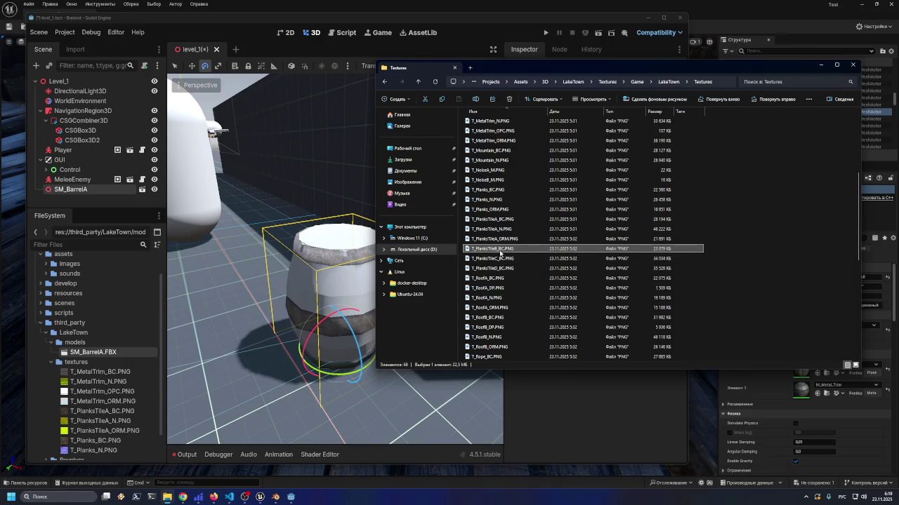
left_click_drag(91, 366, 83, 363)
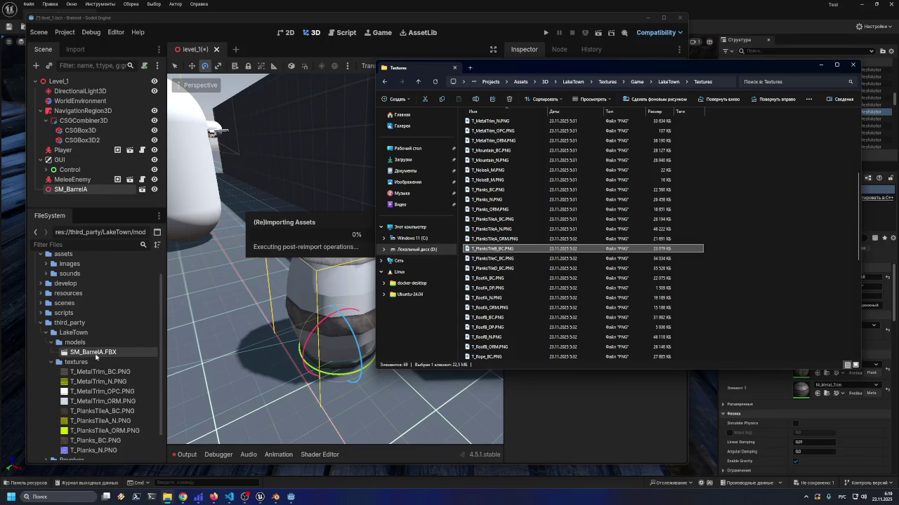
double_click(96, 355)
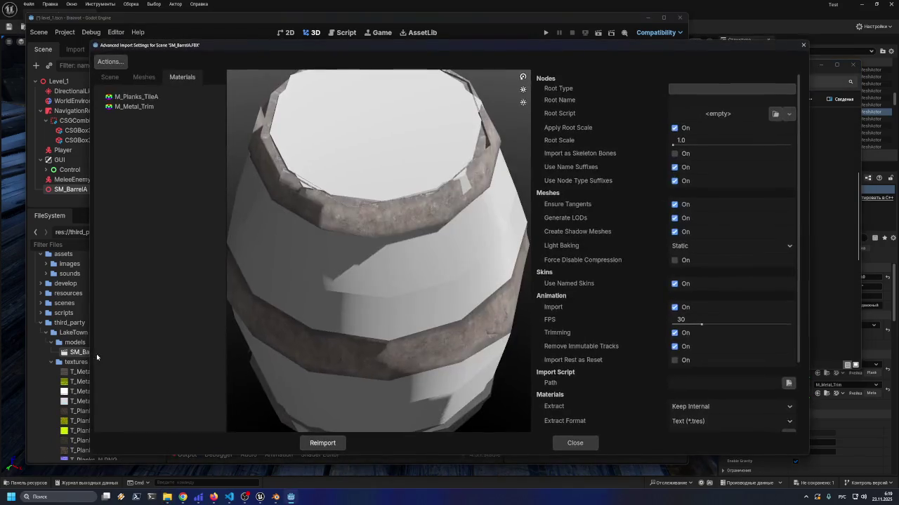
Copy T_PlanksTileC_BC.PNG from Explorer into Godot's textures folder
left_click(803, 45)
left_click(725, 226)
left_click(517, 260)
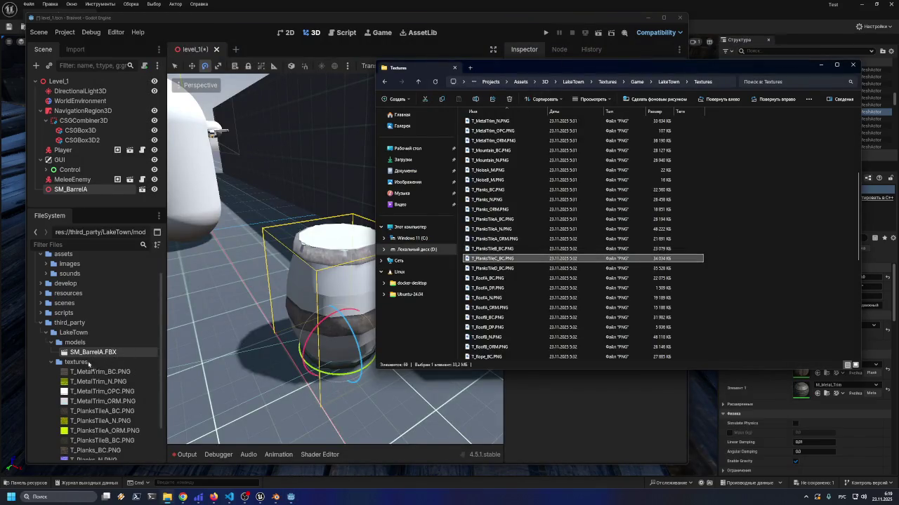
left_click_drag(77, 366, 79, 365)
Bring Godot forward and reopen SM_BarrelA.FBX's Advanced Import Settings
left_click(85, 363)
scroll(85, 368, "down", 3)
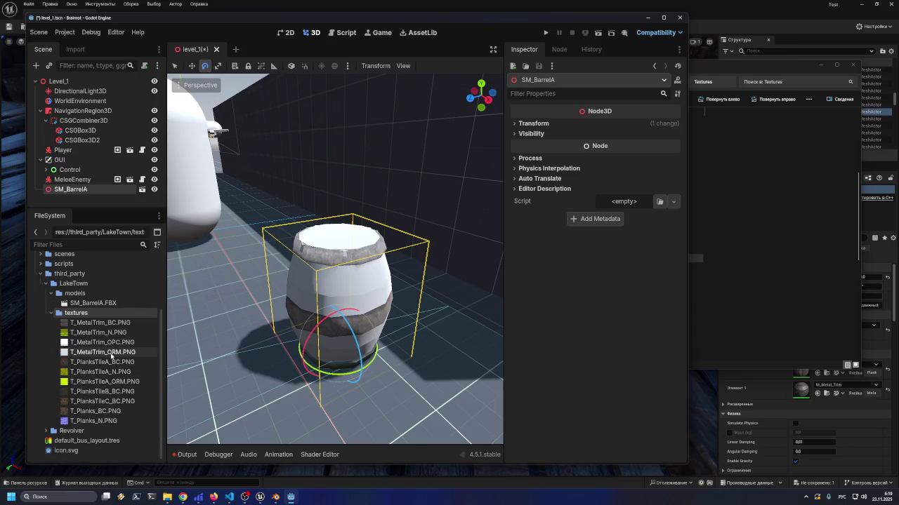
scroll(110, 356, "up", 2)
left_click_drag(396, 19, 392, 13)
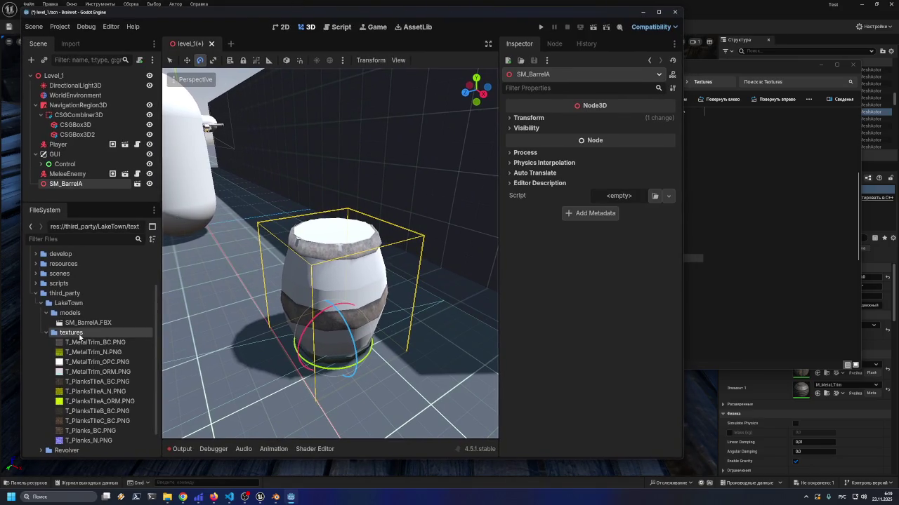
double_click(88, 322)
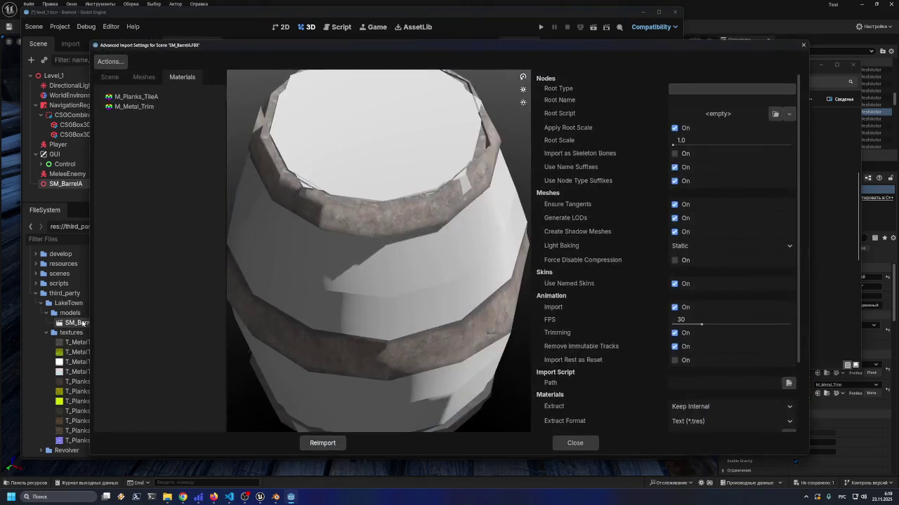